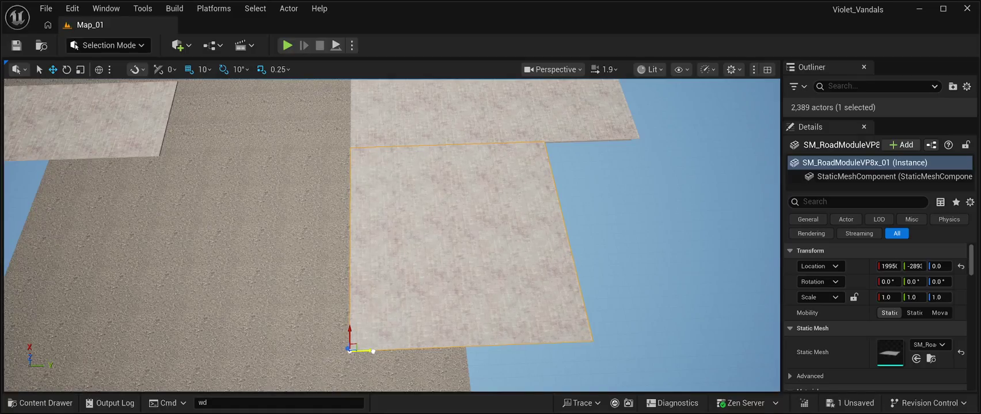
Duplicate the sidewalk tile with Ctrl+D and slide the copy beside the original.
key(Down)
key(Down)
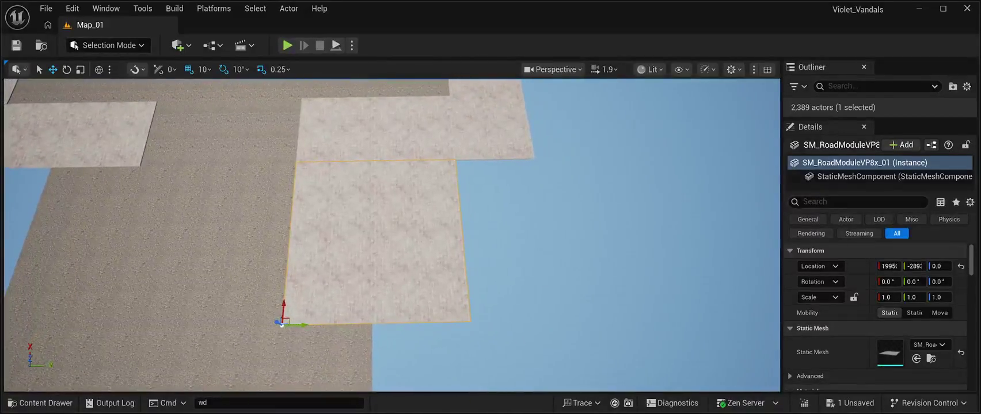
key(ctrl+d)
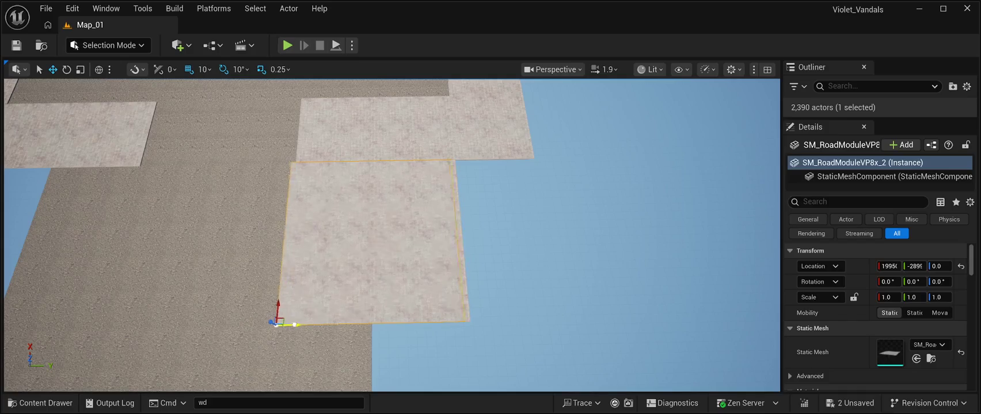
mouse_move(291, 325)
mouse_down()
mouse_move(11, 331)
mouse_move(202, 322)
mouse_move(185, 316)
mouse_move(198, 241)
mouse_move(199, 299)
mouse_move(223, 299)
mouse_up()
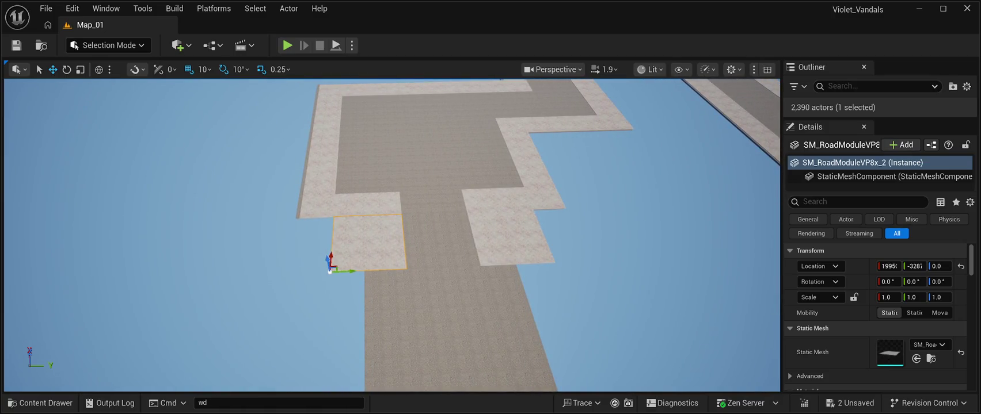
drag(223, 300, 264, 299)
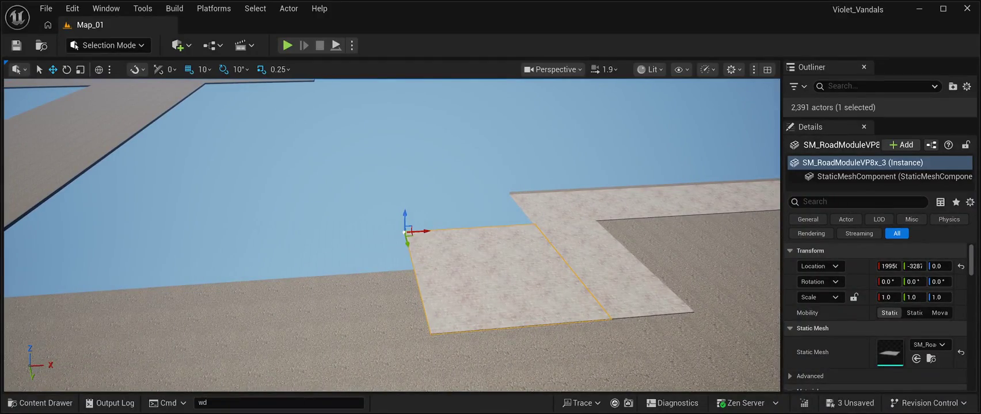
Move the copy further along the road edge until SM_RoadModuleVP8x_4 sits flush against its neighbour.
mouse_move(418, 232)
mouse_down()
mouse_move(268, 234)
mouse_move(289, 241)
mouse_move(242, 220)
mouse_up()
key(a)
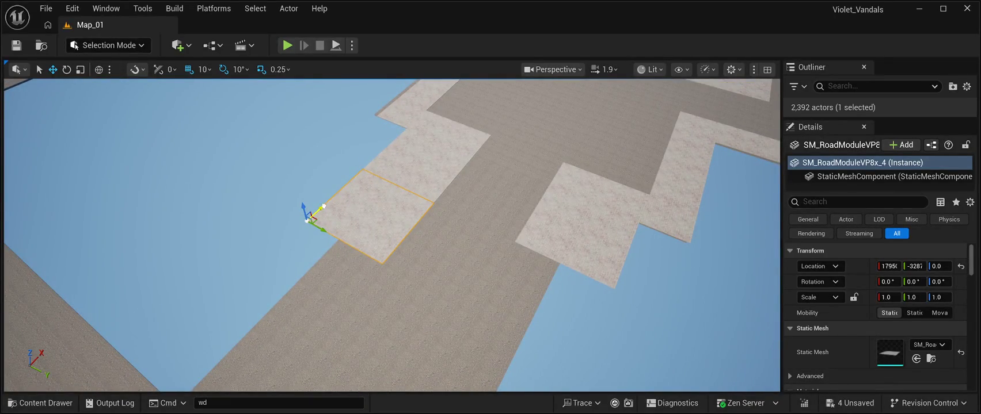
drag(323, 206, 244, 261)
key(w)
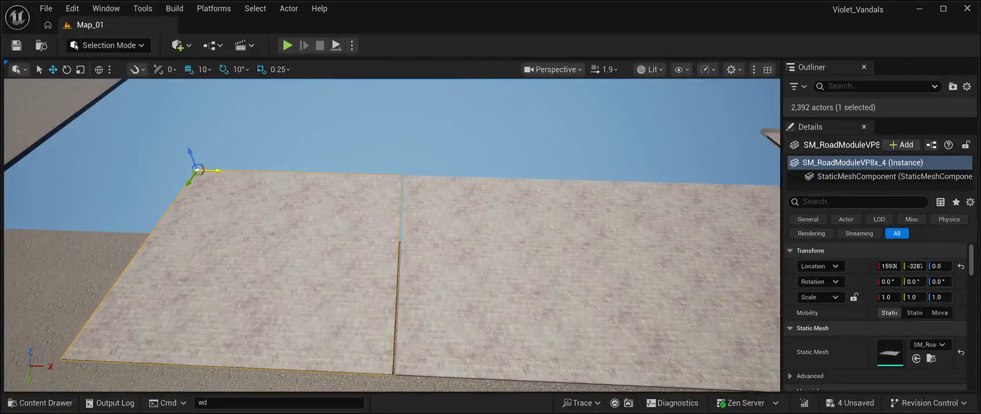
drag(219, 170, 222, 170)
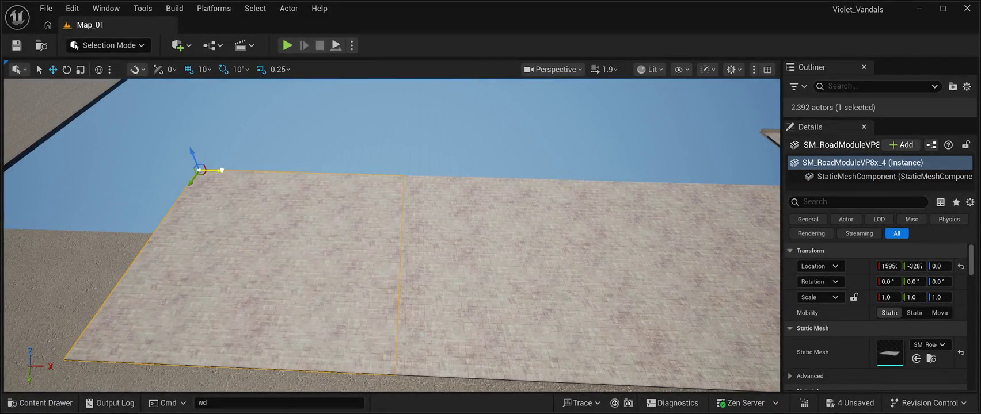
Copy the last sidewalk tile one slot further along as SM_RoadModuleVP8x_5, closing the gap.
click(199, 167)
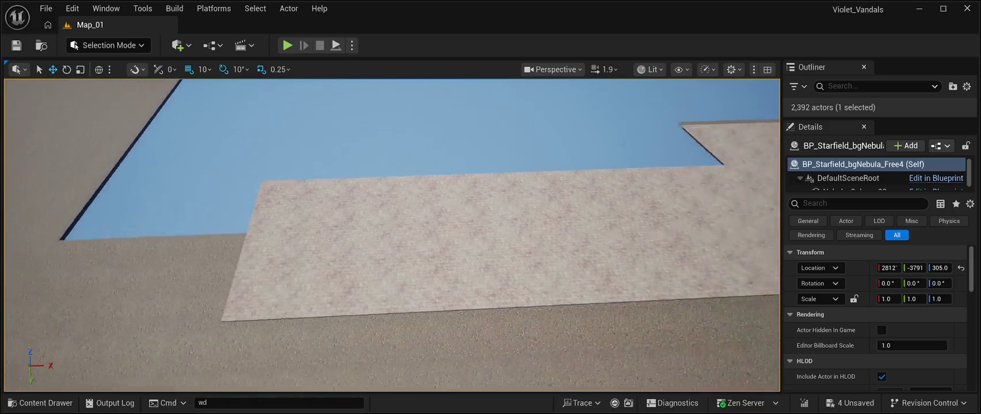
click(334, 122)
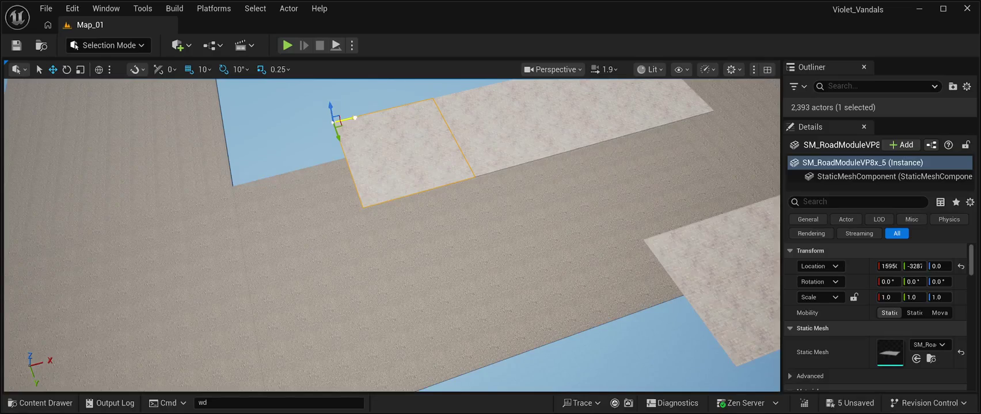
mouse_move(354, 118)
mouse_down()
mouse_move(237, 148)
mouse_move(249, 149)
mouse_up()
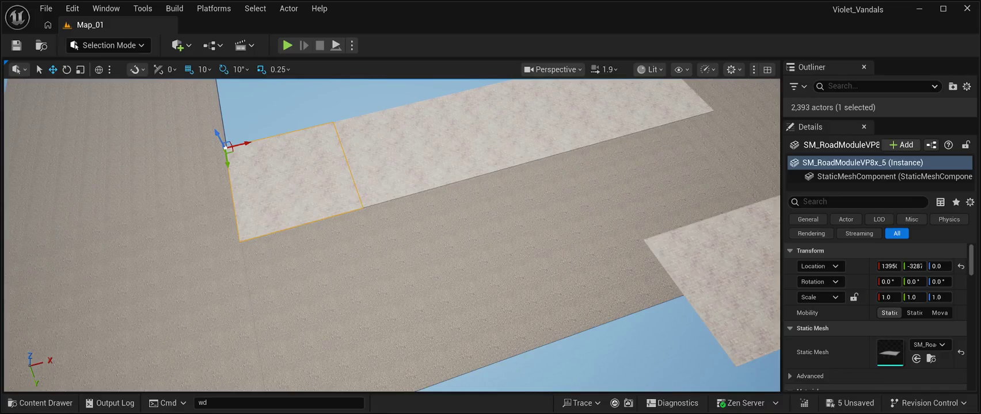
click(248, 115)
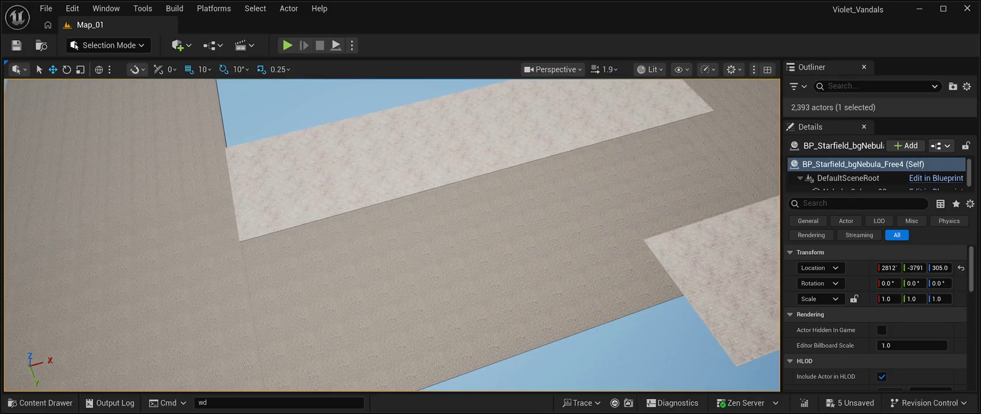
Duplicate a sidewalk tile at the L-shaped road corner and slide it left, aligned with its neighbour.
key(s)
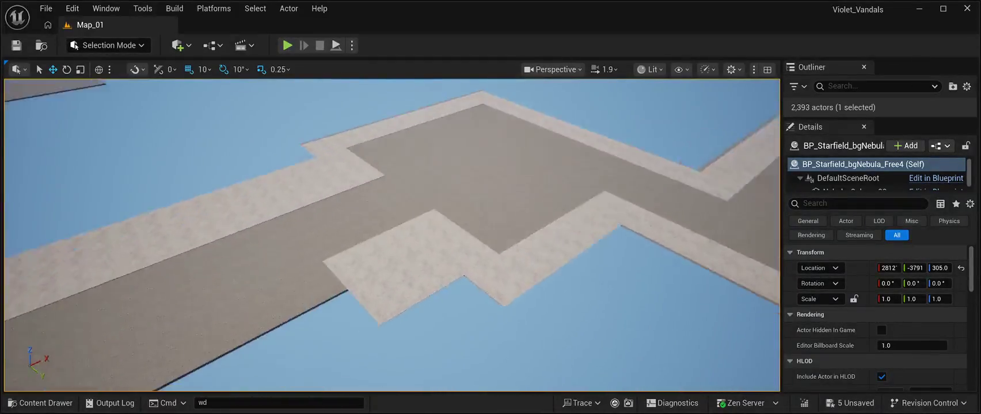
key(s)
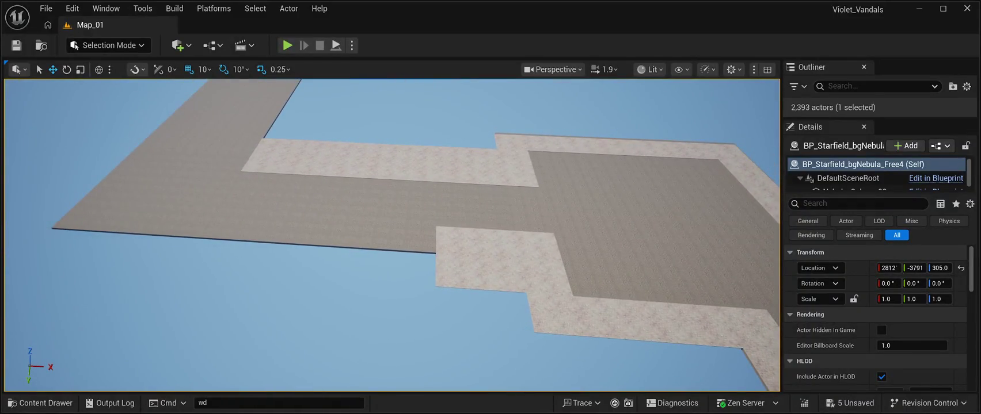
click(478, 259)
key(ctrl+d)
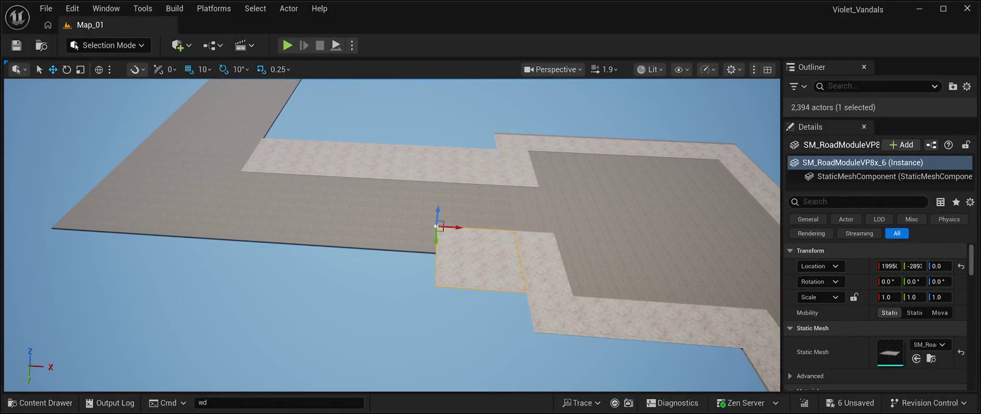
mouse_move(458, 228)
mouse_down()
mouse_move(369, 228)
mouse_move(381, 228)
mouse_up()
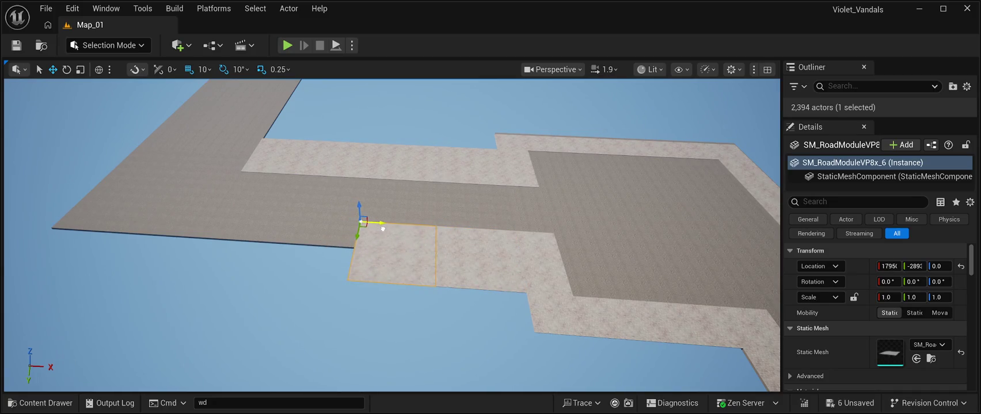
scroll(383, 229, up, 5)
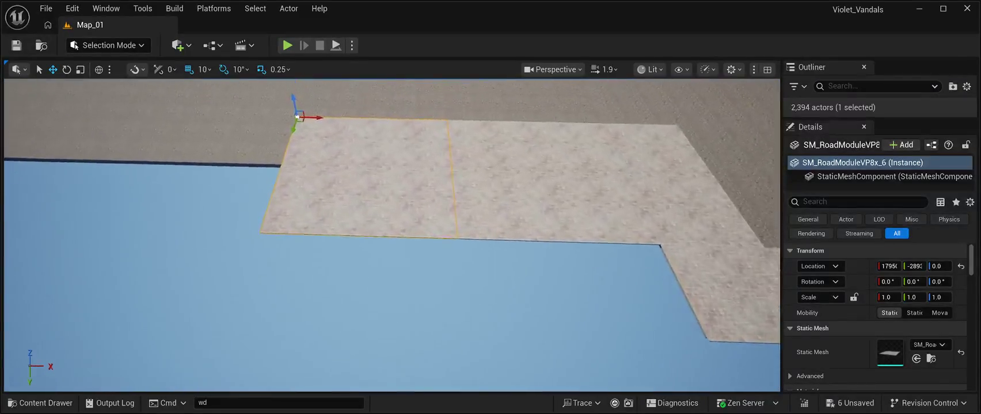
scroll(383, 229, up, 3)
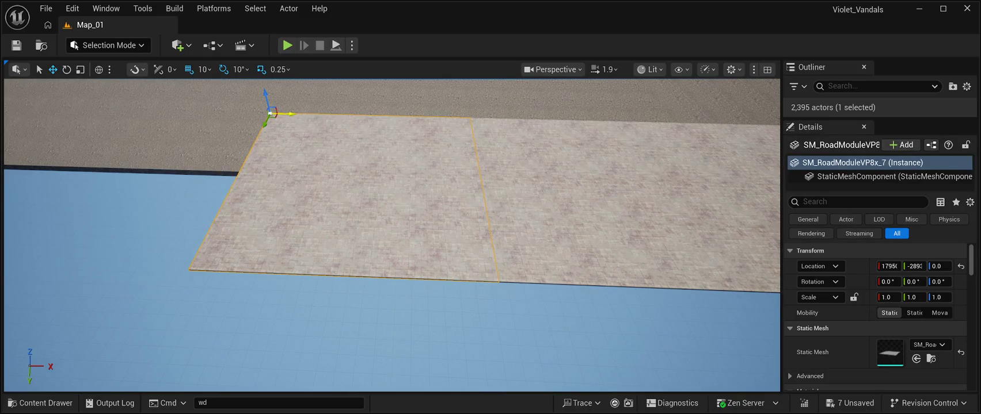
drag(368, 229, 345, 228)
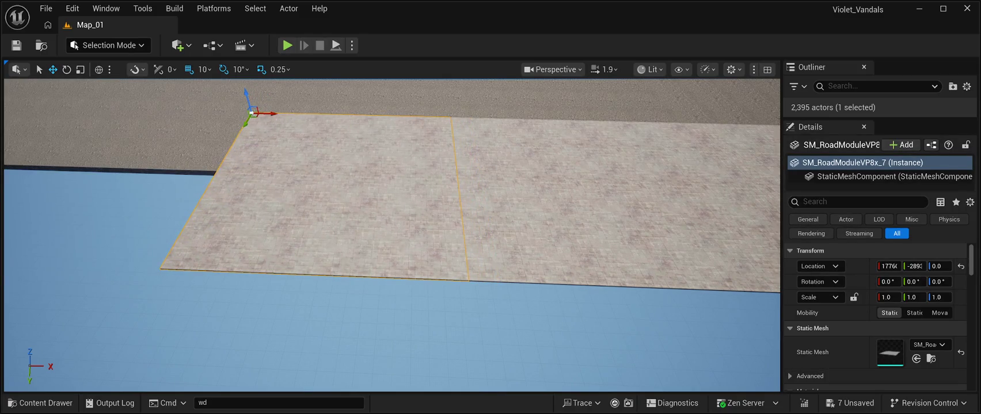
mouse_move(267, 113)
mouse_down()
mouse_move(79, 108)
mouse_move(98, 109)
mouse_up()
key(f)
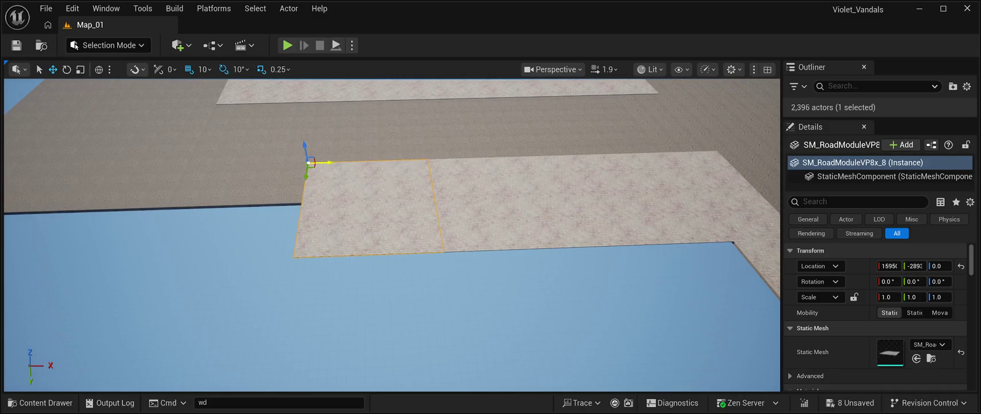
Move the tile a further tile length left and settle it flush against the other tiles.
mouse_move(323, 163)
mouse_down()
mouse_move(199, 157)
mouse_move(212, 156)
mouse_up()
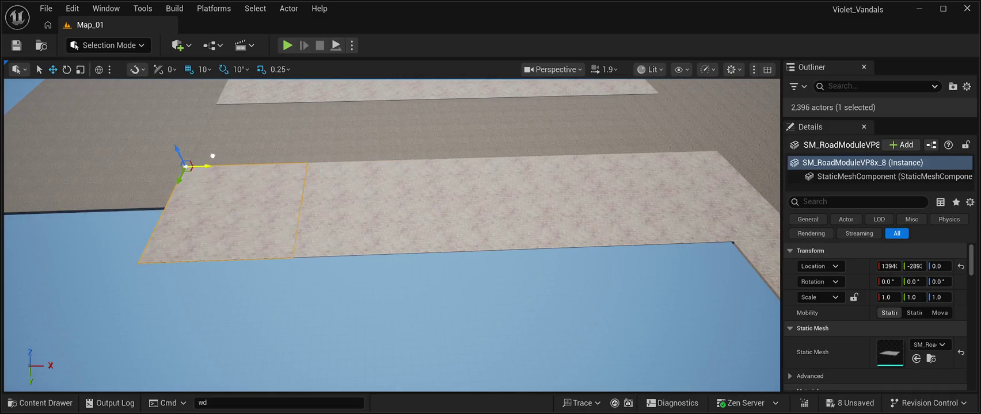
key(Left)
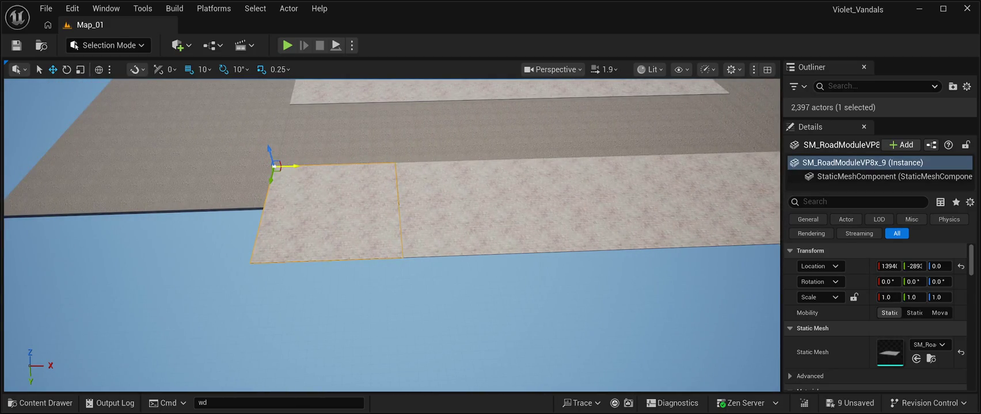
drag(287, 166, 145, 170)
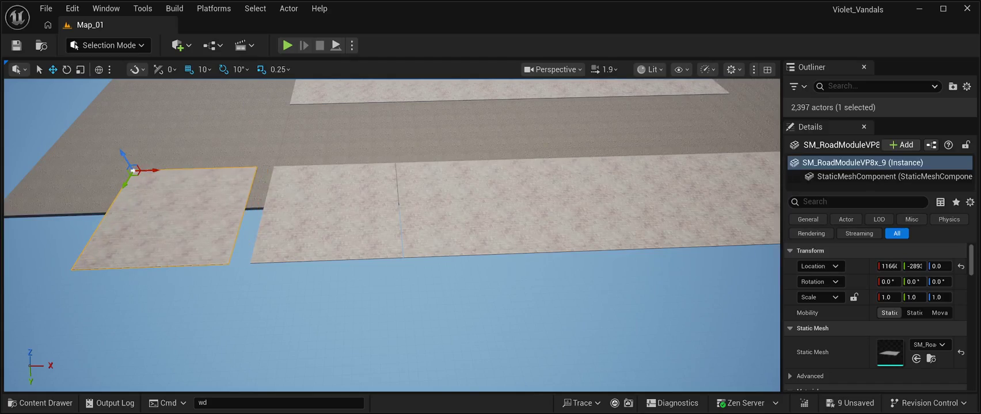
click(325, 213)
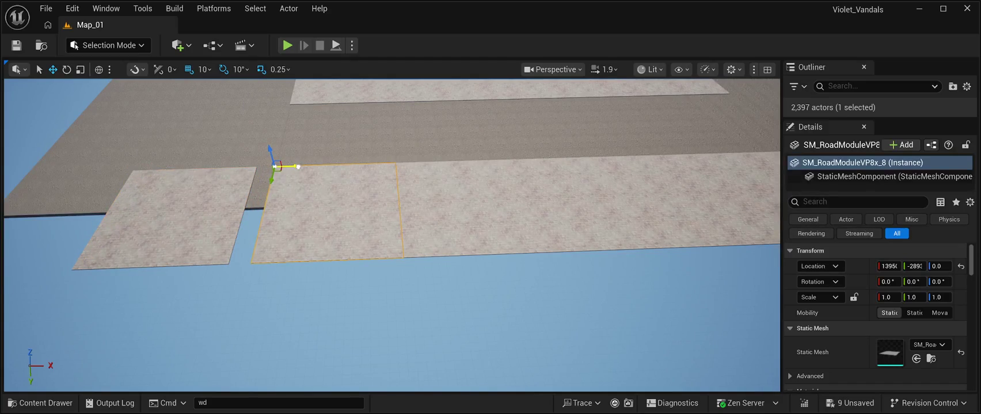
click(172, 225)
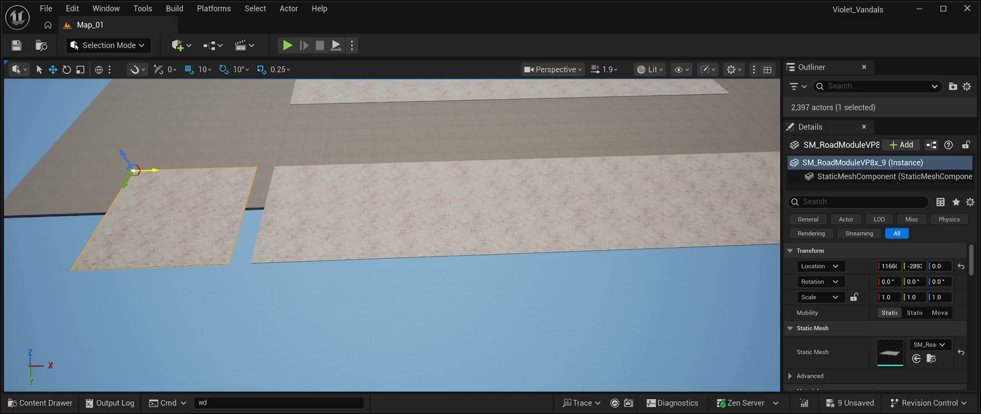
drag(156, 170, 175, 172)
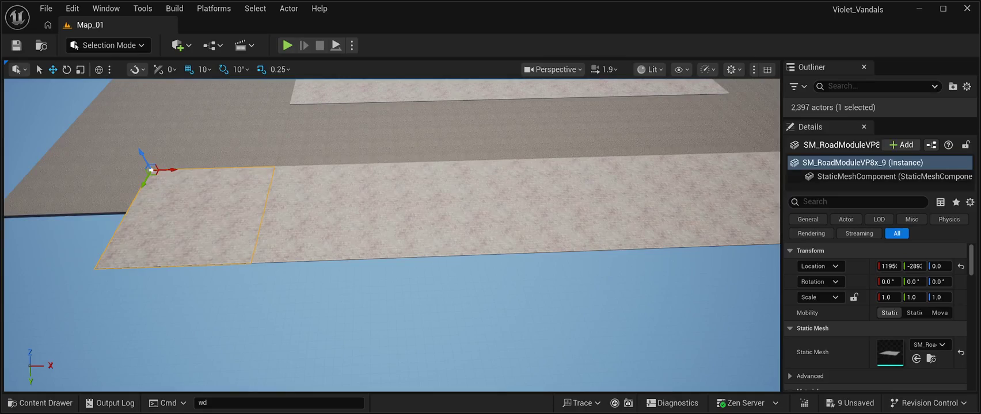
mouse_move(346, 288)
mouse_down()
mouse_move(368, 277)
mouse_move(346, 265)
mouse_up()
scroll(391, 230, up, 3)
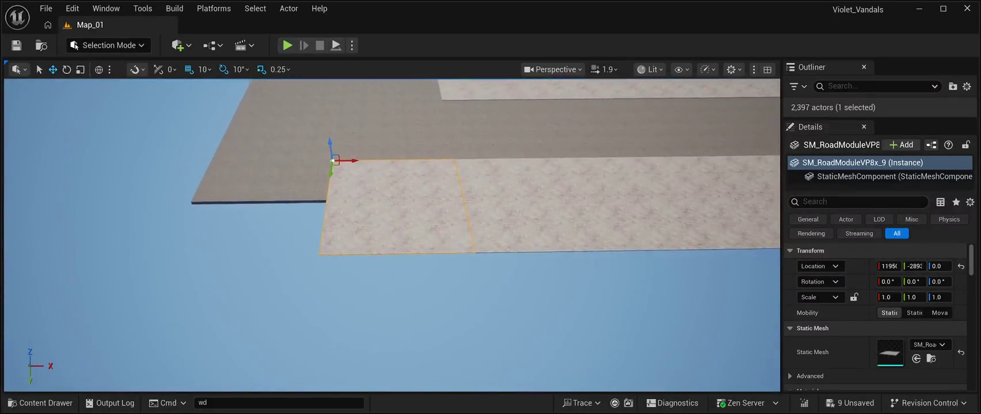
Add another copy one tile length further left, extending the strip to SM_RoadModuleVP8x_10.
key(ctrl+d)
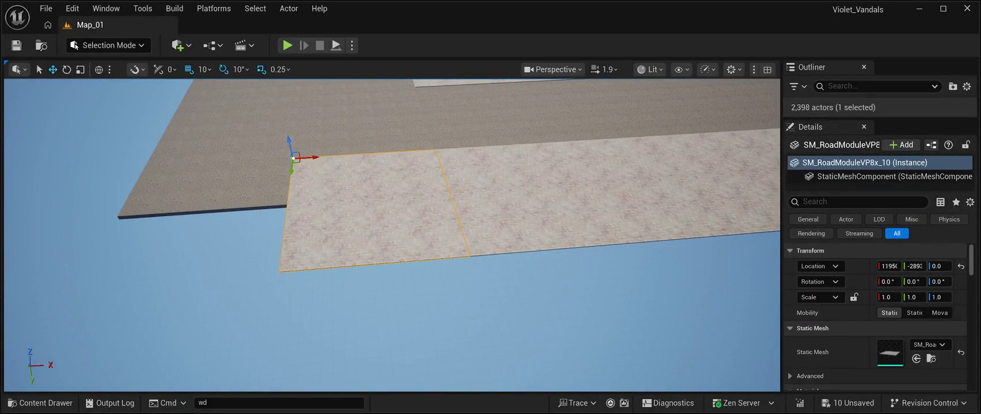
mouse_move(315, 153)
mouse_down()
mouse_move(161, 155)
mouse_move(169, 161)
mouse_up()
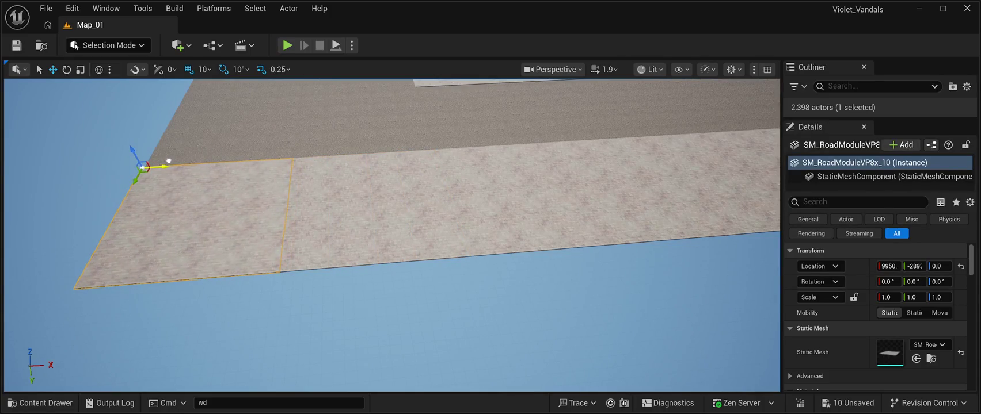
scroll(392, 236, up, 5)
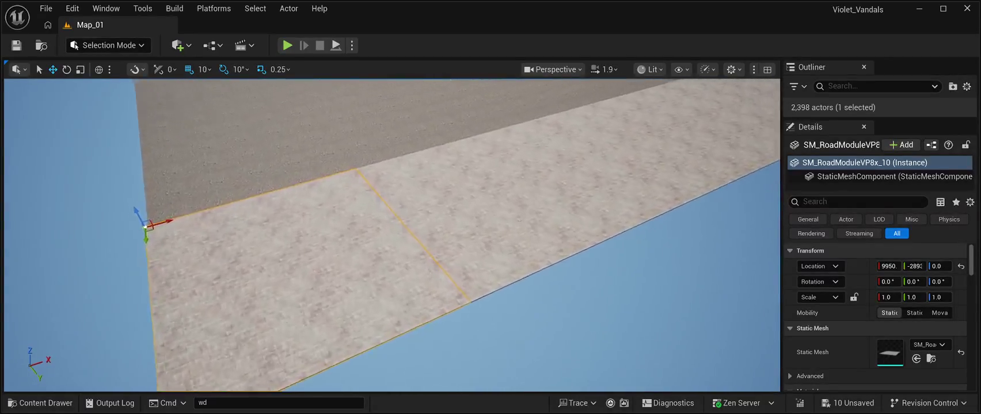
scroll(391, 236, down, 5)
click(392, 236)
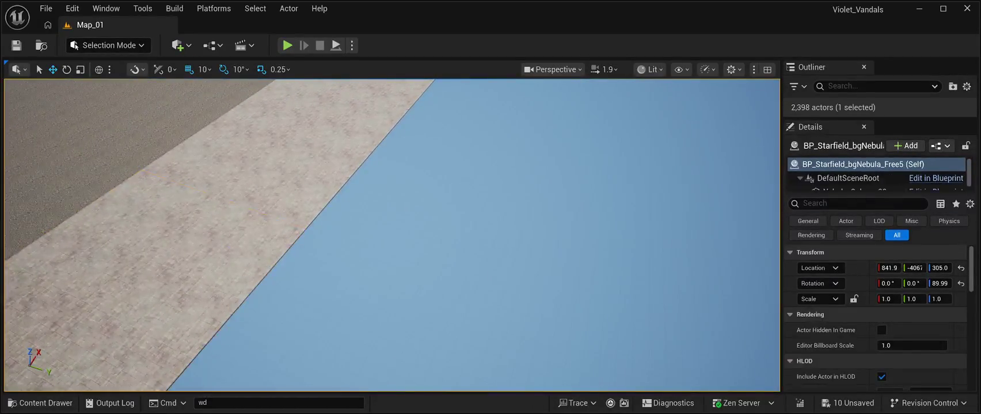
scroll(391, 236, down, 5)
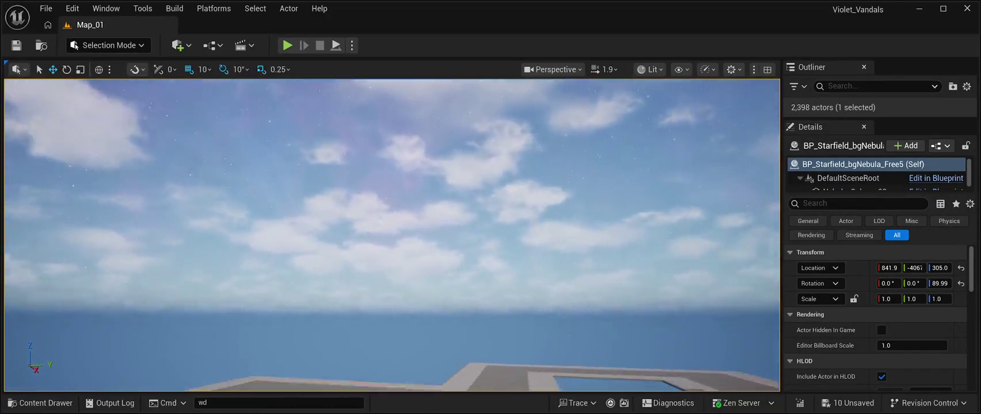
scroll(392, 236, down, 5)
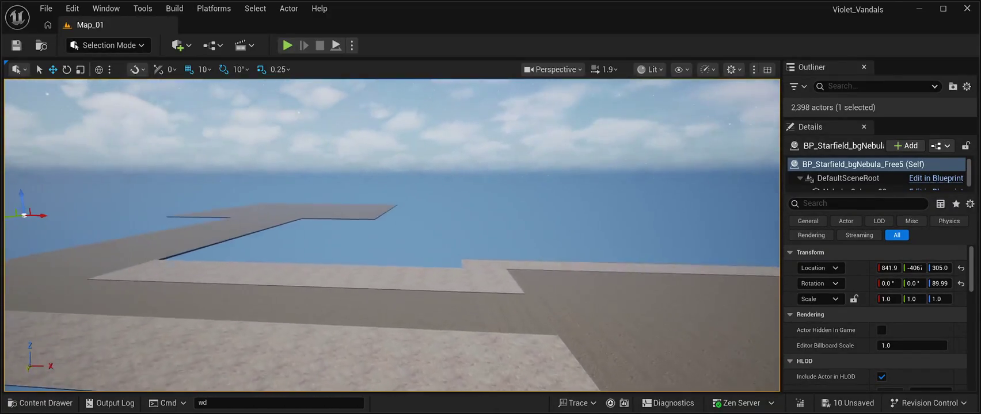
scroll(391, 235, down, 5)
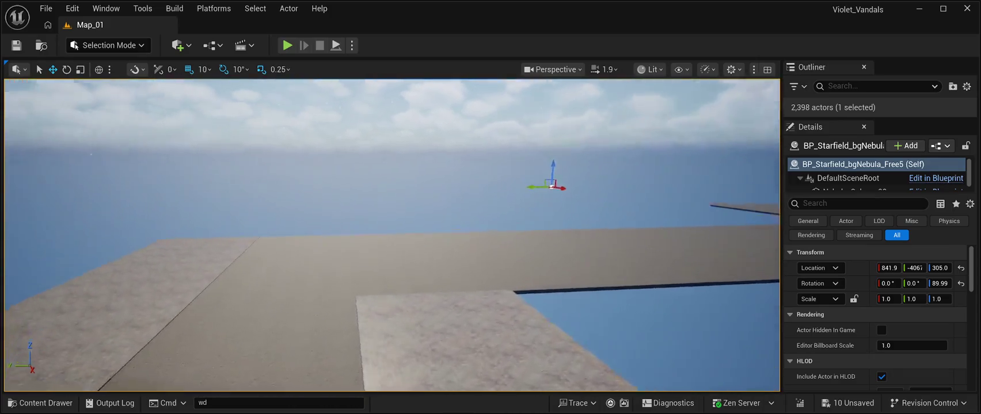
scroll(392, 235, down, 5)
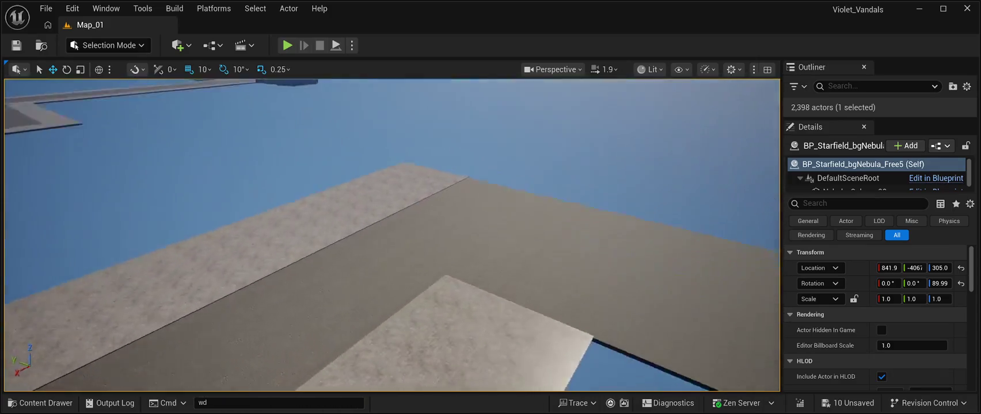
scroll(392, 236, down, 5)
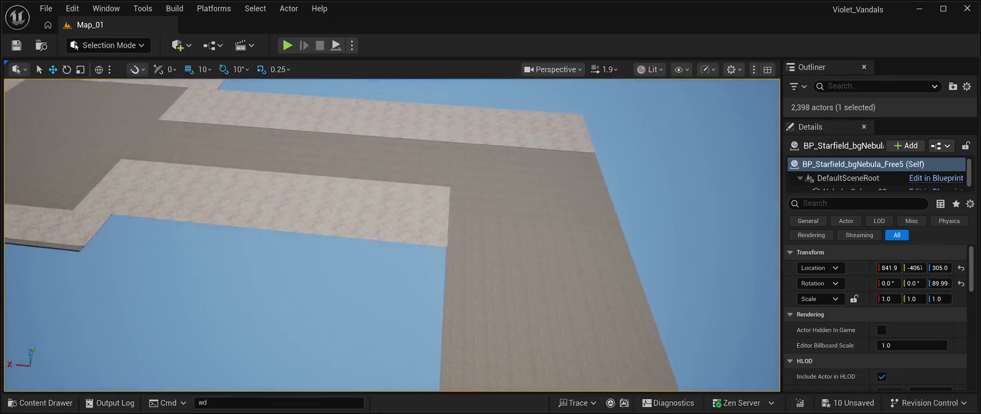
click(175, 195)
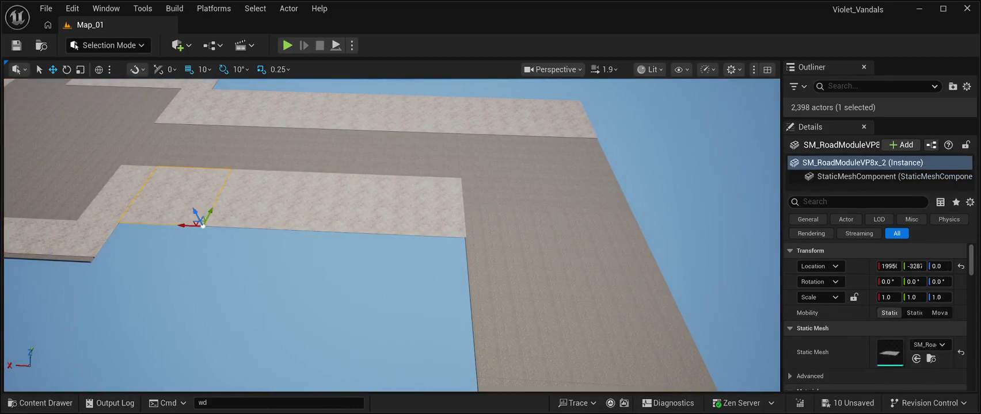
Copy a small pavement tile into the inner corner, flush against the sidewalk end.
click(130, 173)
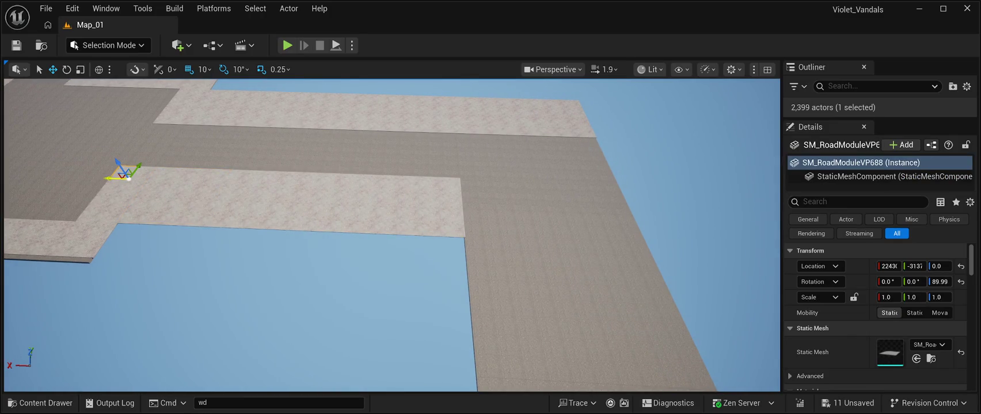
mouse_move(127, 178)
mouse_down()
mouse_move(485, 192)
mouse_move(490, 226)
mouse_up()
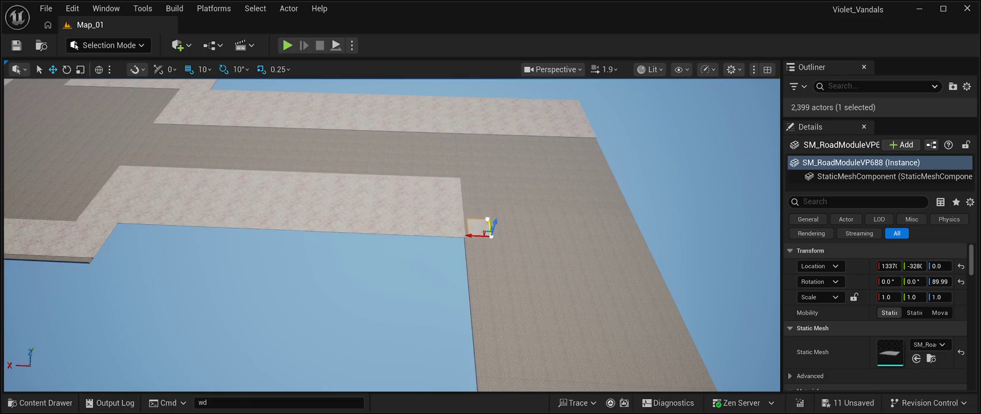
scroll(391, 235, up, 5)
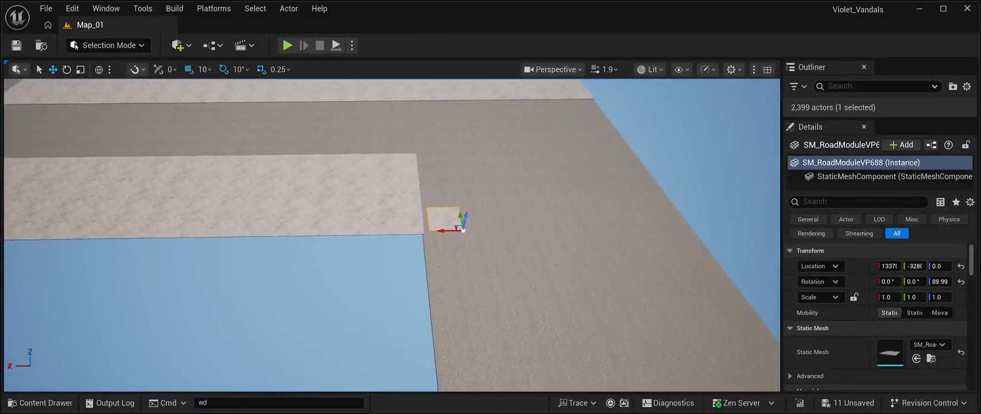
scroll(451, 209, up, 5)
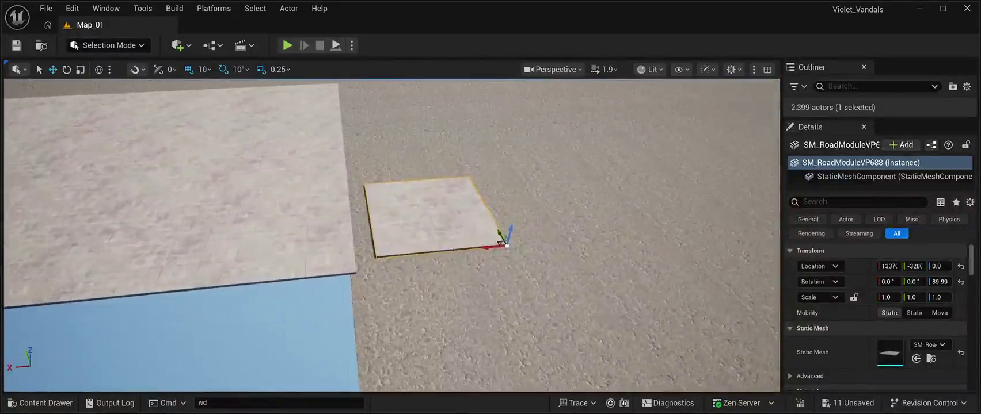
drag(472, 230, 459, 251)
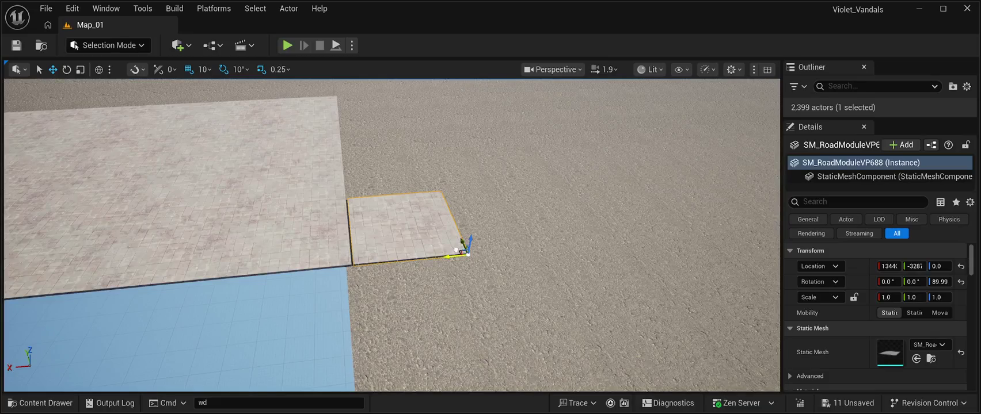
mouse_move(459, 250)
mouse_down()
mouse_move(454, 190)
mouse_move(441, 191)
mouse_up()
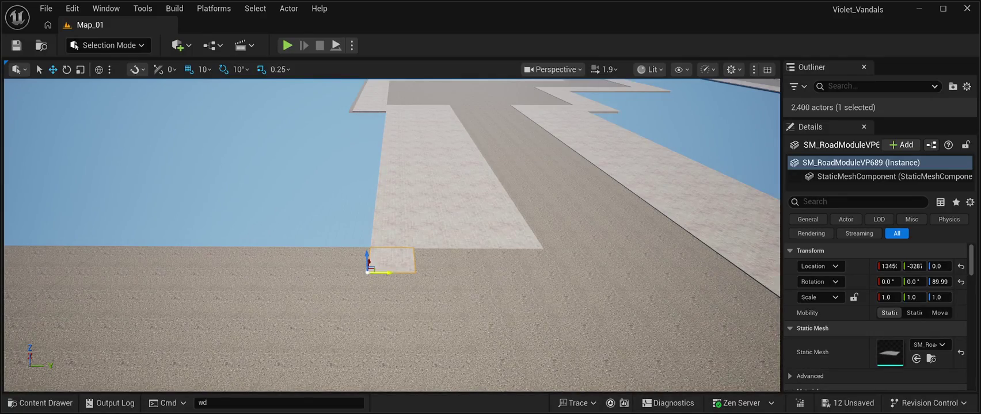
Add more small tiles next to the first to complete the row of four.
drag(389, 273, 440, 282)
key(f)
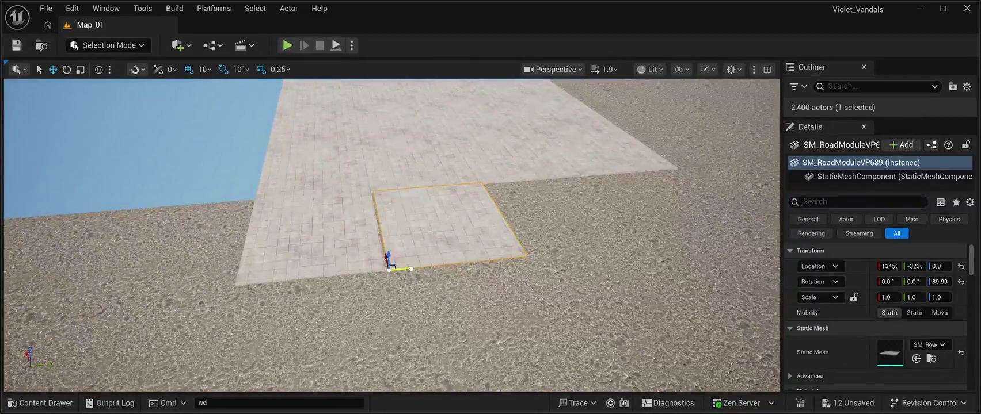
mouse_move(409, 269)
mouse_down()
mouse_move(554, 254)
mouse_move(535, 207)
mouse_up()
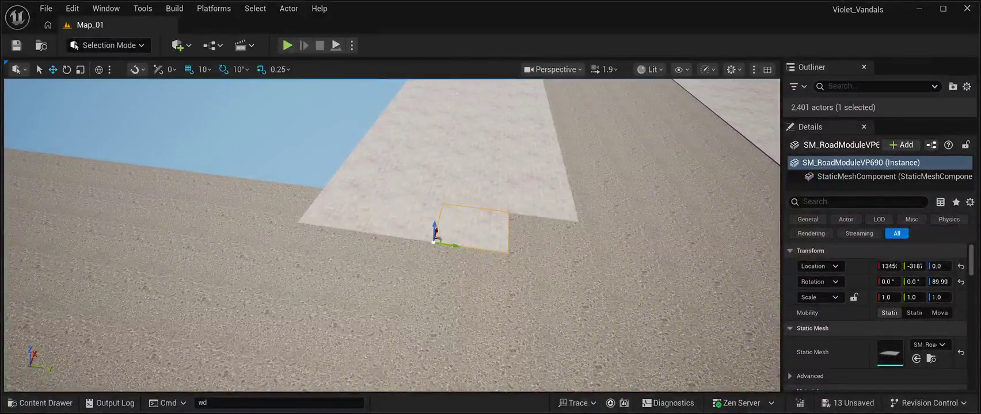
drag(452, 245, 527, 256)
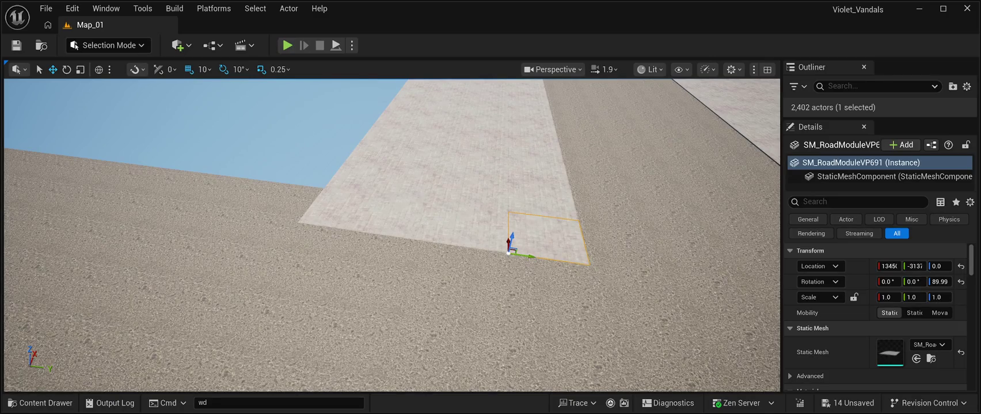
Save the level so all Map_01 changes are stored.
click(17, 46)
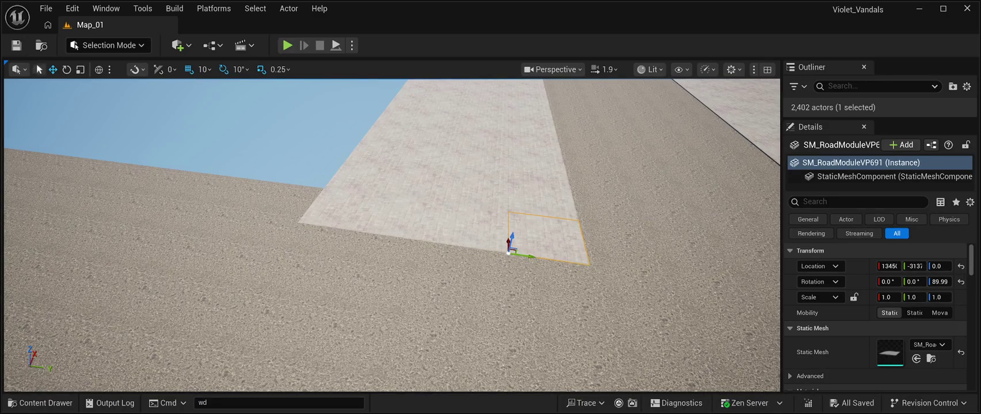
scroll(392, 231, down, 3)
scroll(392, 234, up, 5)
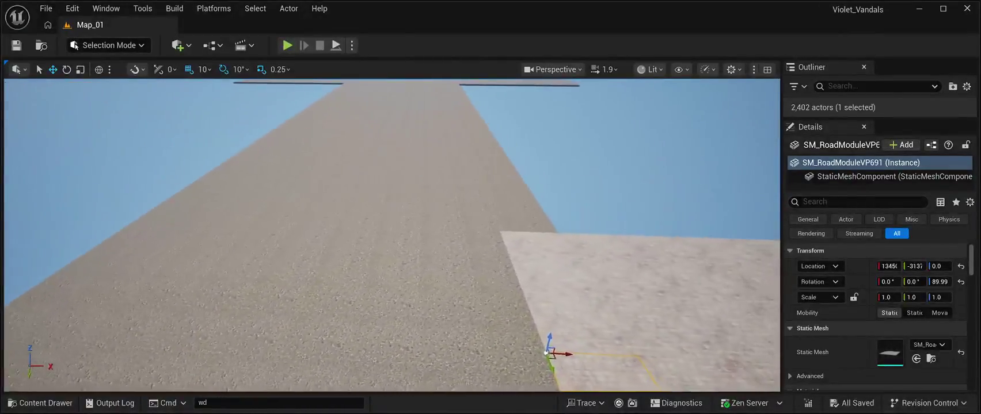
scroll(391, 235, down, 2)
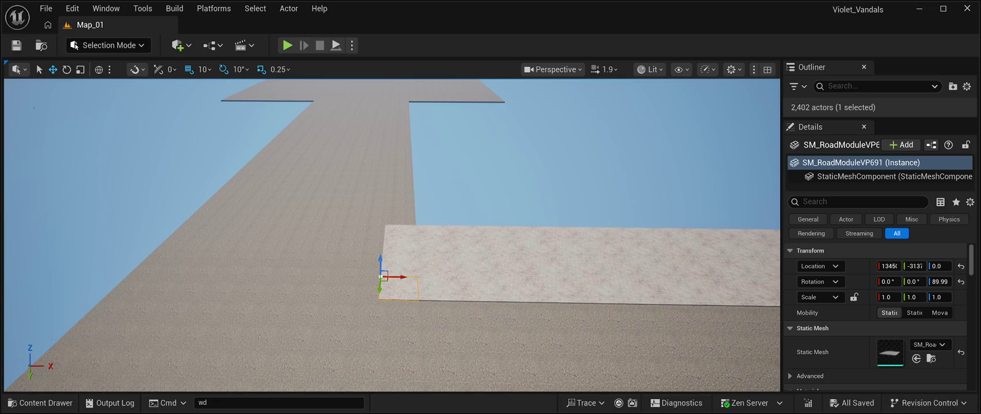
Select the four small tiles, duplicate them and place the copies beside the original row.
ctrl+click(399, 268)
ctrl+click(399, 248)
ctrl+click(398, 233)
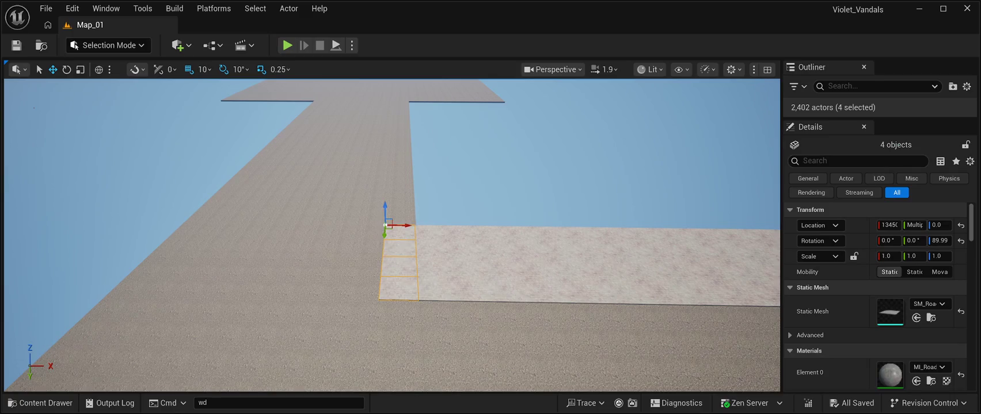
key(ctrl+d)
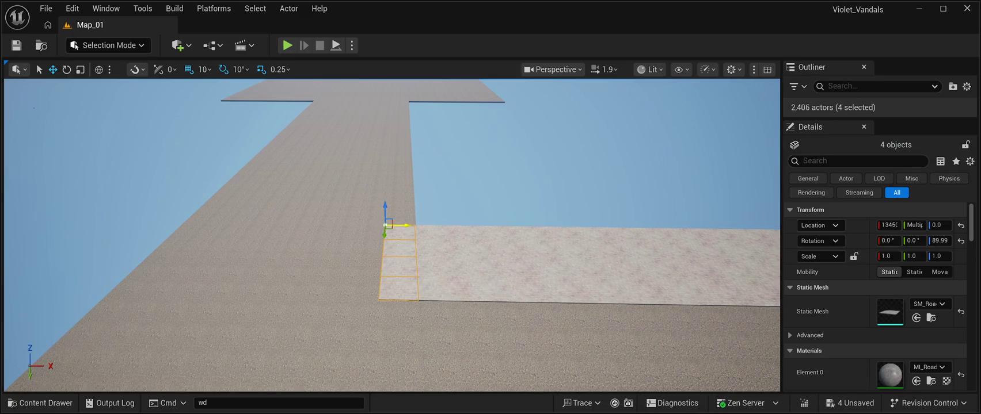
mouse_move(406, 229)
mouse_down()
mouse_move(365, 230)
mouse_move(375, 229)
mouse_up()
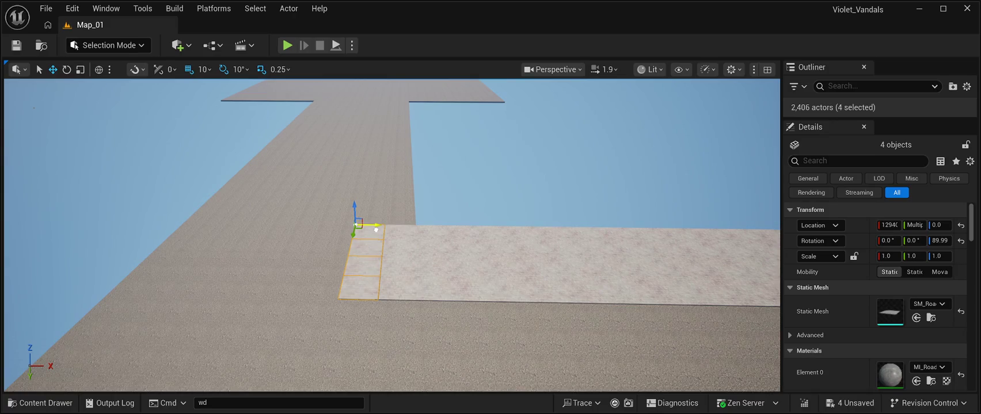
scroll(377, 229, up, 5)
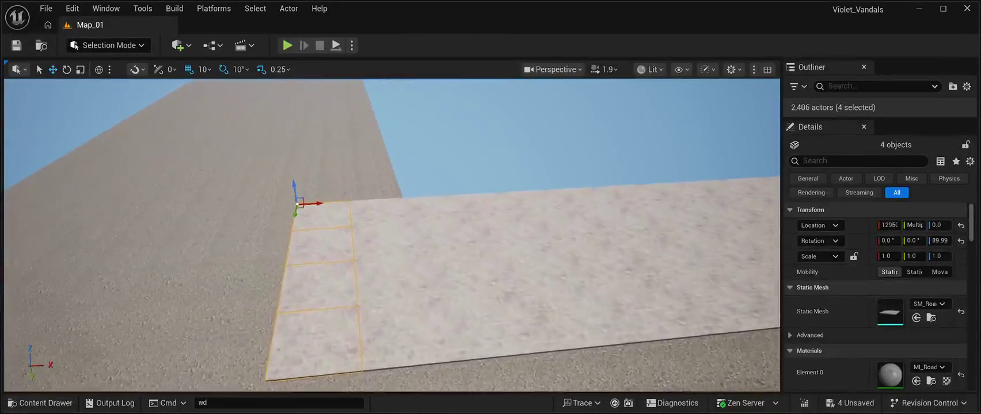
scroll(376, 229, down, 1)
Fly across the layout to another road corner and select its sidewalk tile.
key(w)
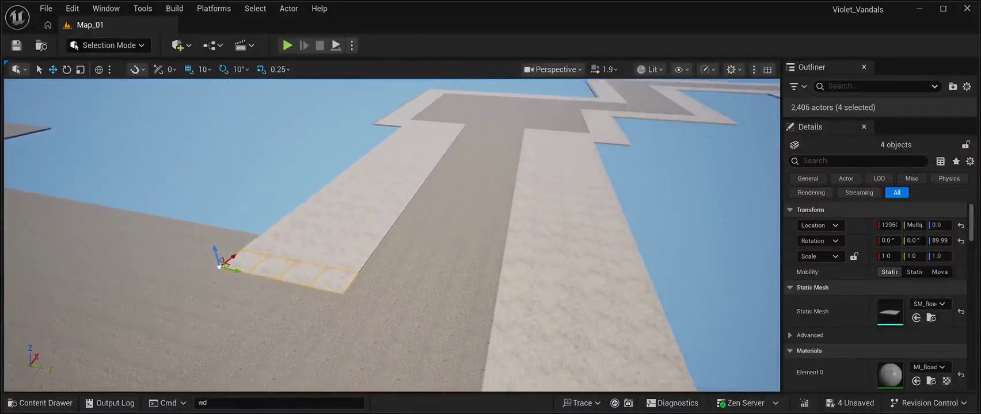
click(259, 115)
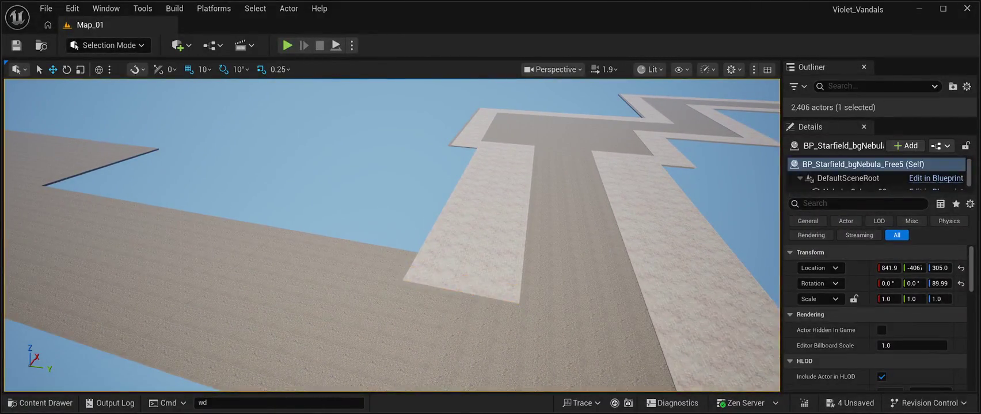
key(w)
key(w)
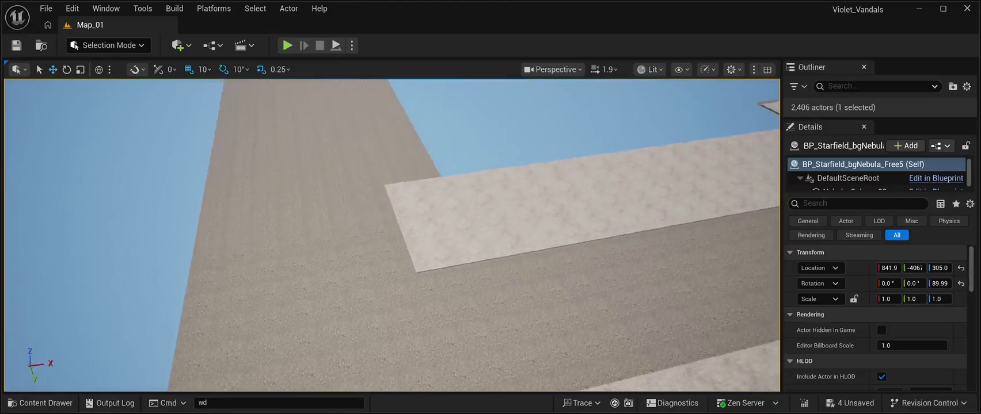
key(w)
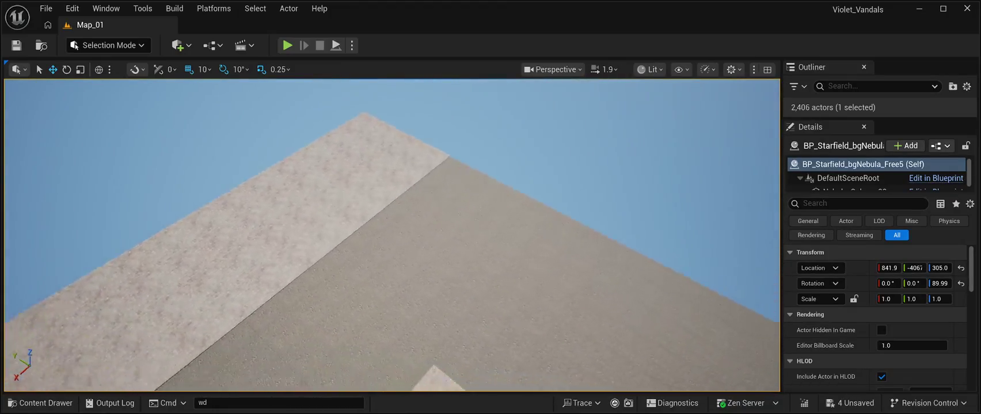
key(w)
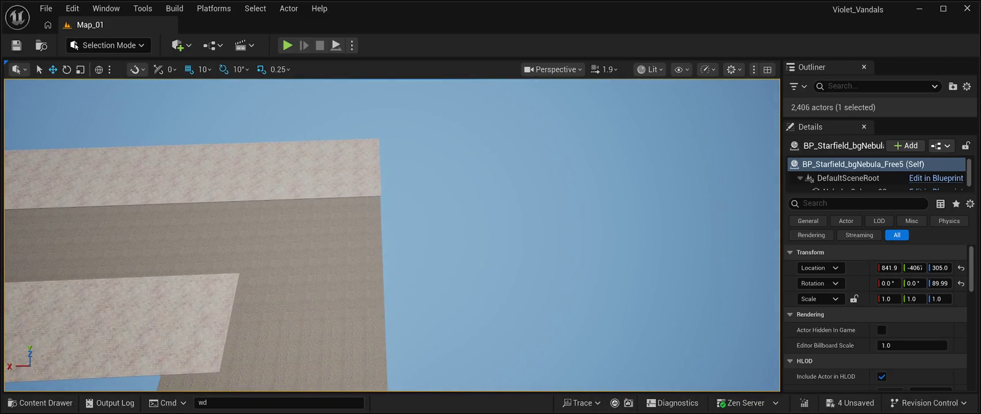
click(338, 168)
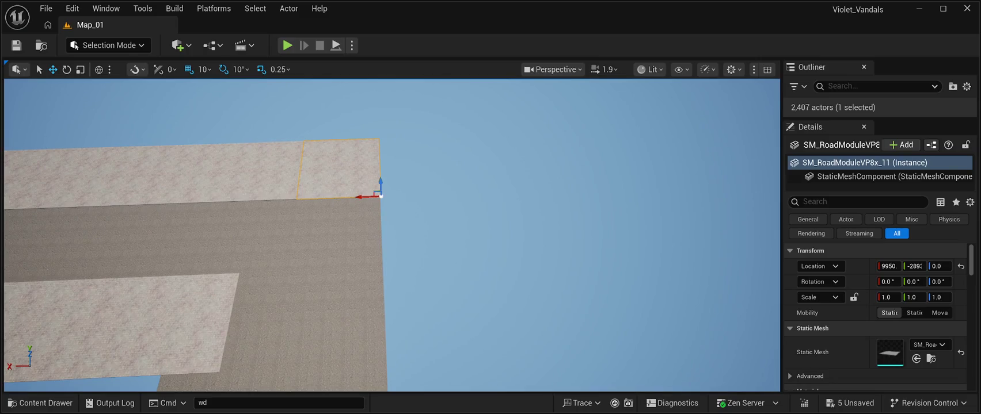
Place sidewalk copy SM_RoadModuleVP8x_12 beside the previous tile, lined up along the road edge.
mouse_move(366, 197)
mouse_down()
mouse_move(461, 199)
mouse_move(461, 253)
mouse_move(425, 270)
mouse_move(467, 274)
mouse_move(420, 272)
mouse_up()
key(f)
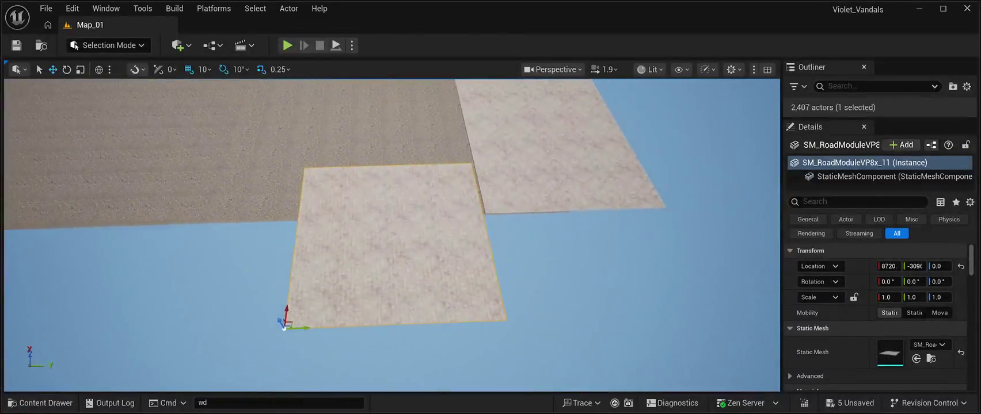
mouse_move(331, 319)
mouse_down()
mouse_move(346, 300)
mouse_move(356, 351)
mouse_move(352, 331)
mouse_move(269, 309)
mouse_up()
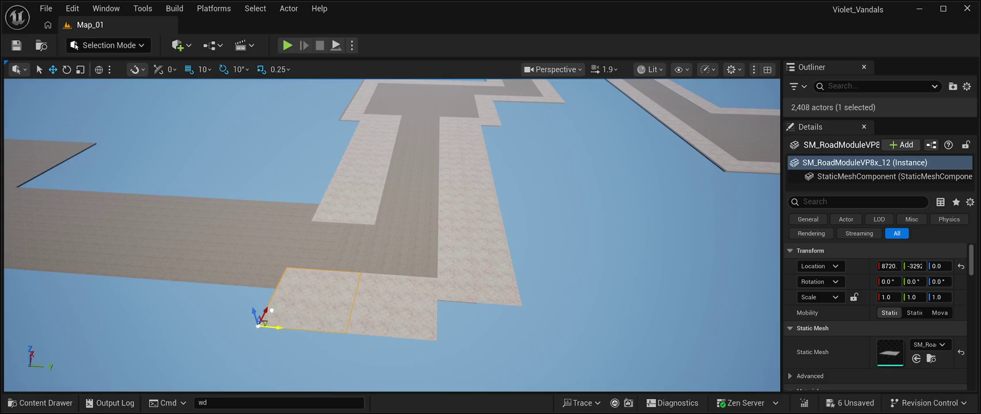
Add the next sidewalk tiles along the road edge, closing the gaps between them.
scroll(392, 235, down, 5)
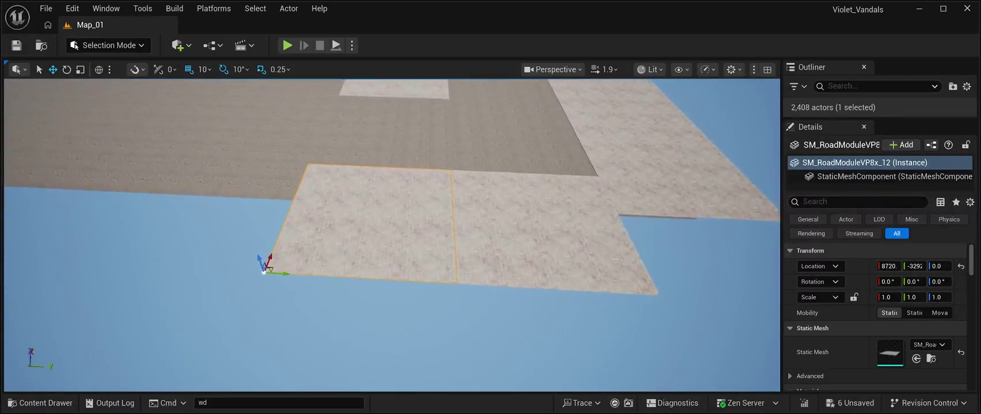
scroll(392, 235, up, 2)
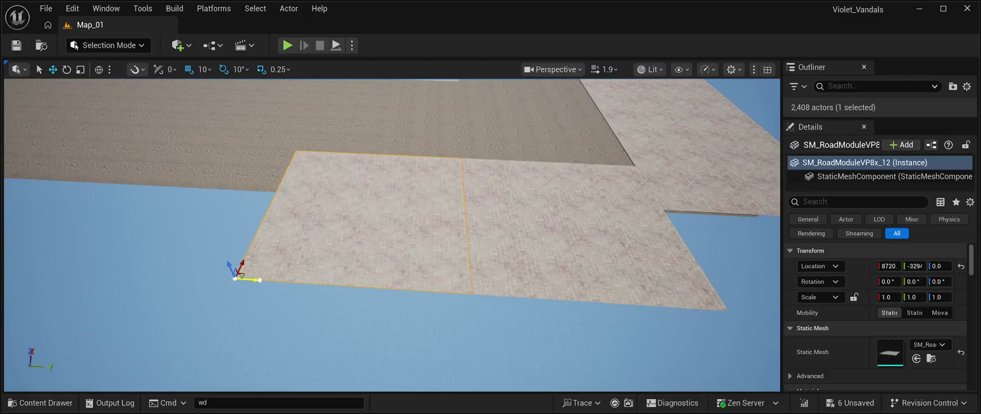
key(f)
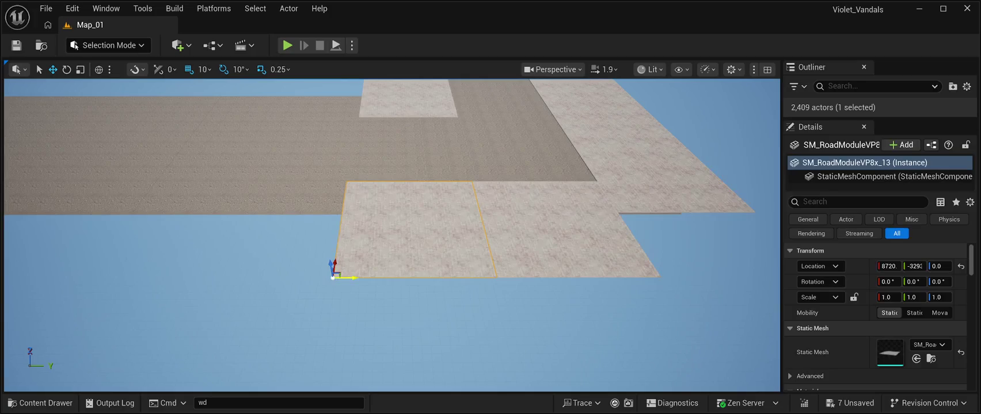
drag(345, 278, 206, 278)
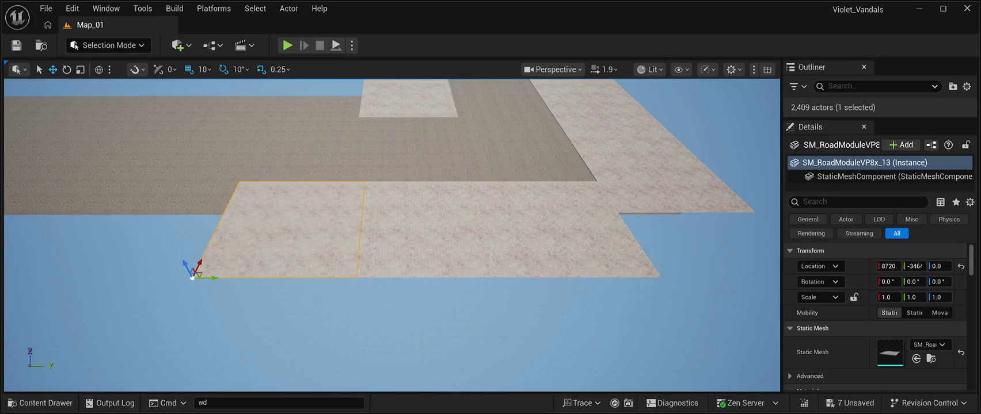
key(f)
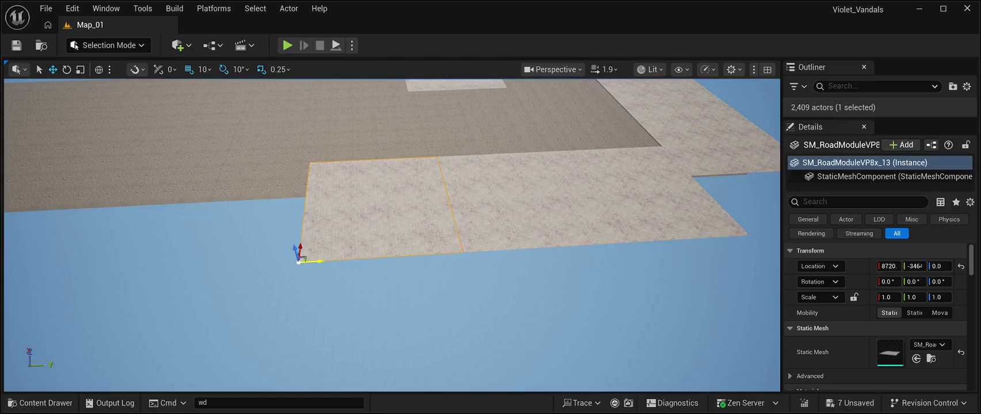
mouse_move(311, 261)
mouse_down()
mouse_move(279, 262)
mouse_move(296, 249)
mouse_up()
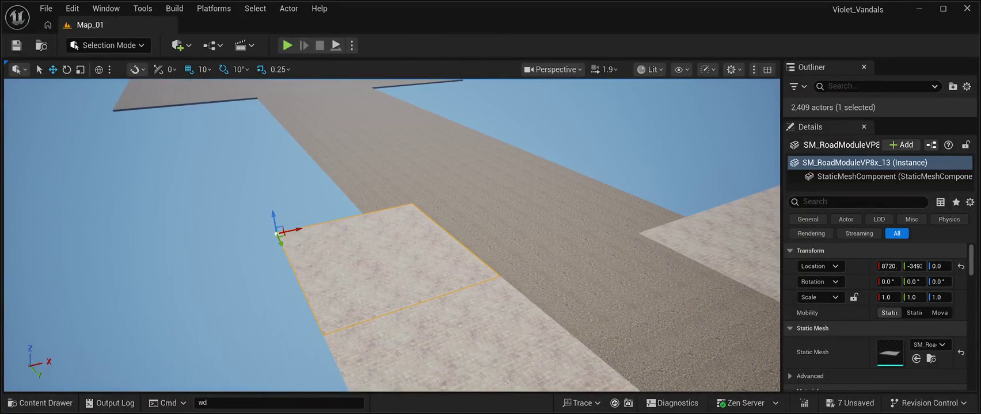
drag(281, 244, 282, 182)
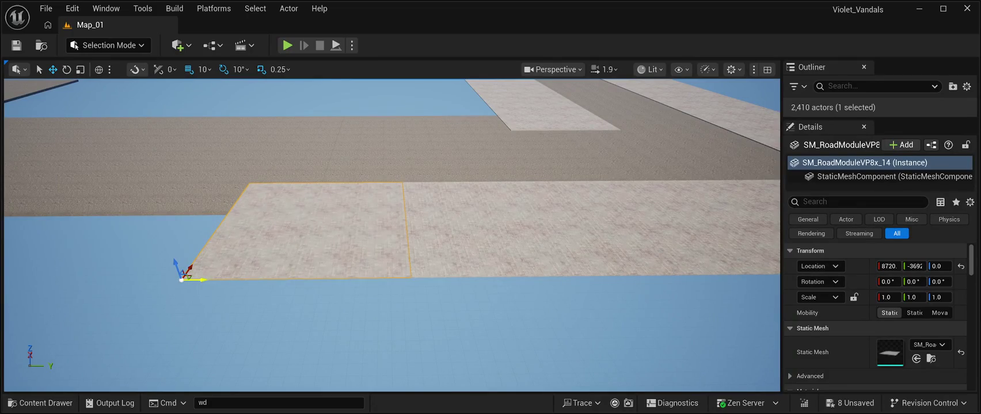
click(195, 323)
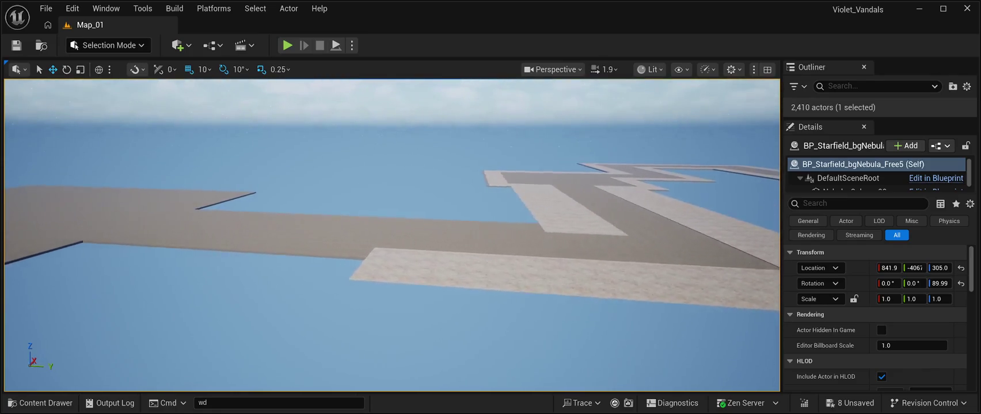
Extend the strip with more tiles up to SM_RoadModuleVP8x_16, then save the map.
click(403, 236)
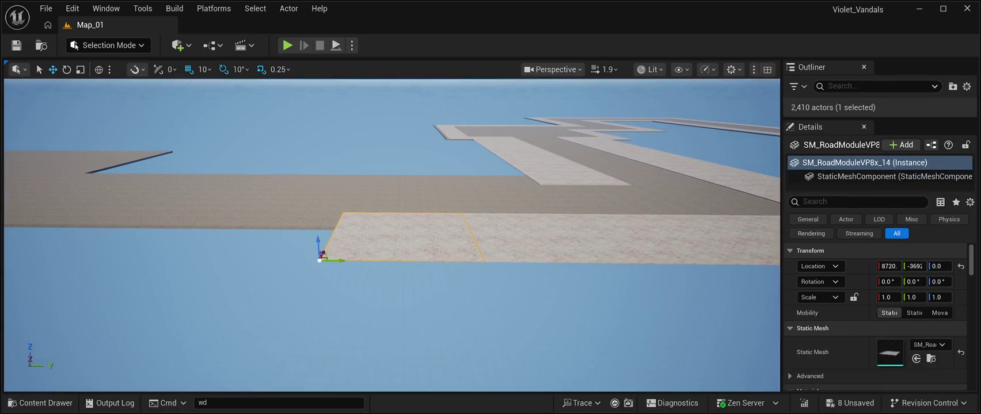
drag(331, 260, 173, 233)
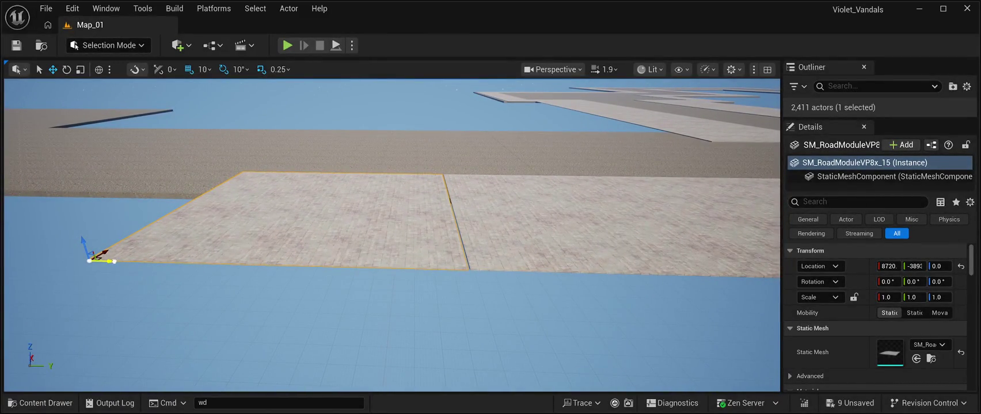
drag(108, 261, 110, 261)
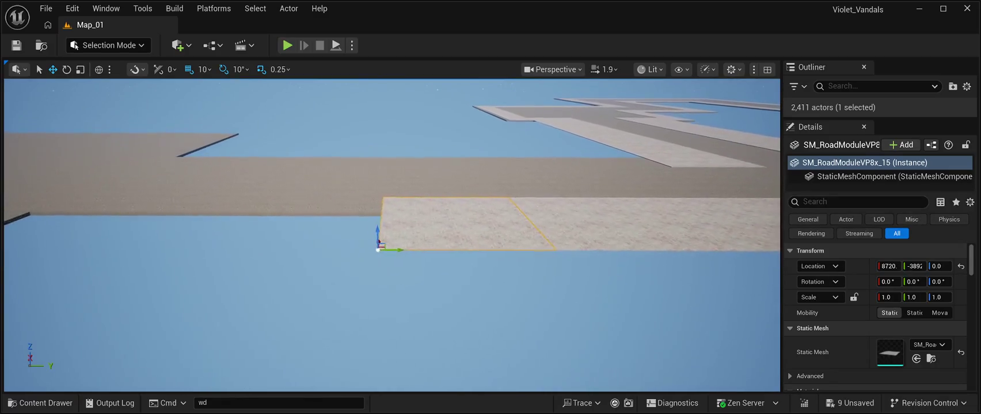
key(ctrl+d)
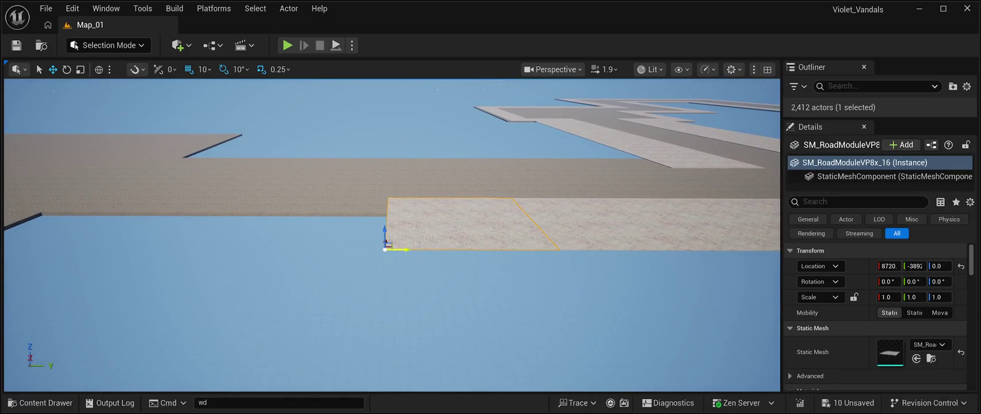
mouse_move(389, 246)
mouse_down()
mouse_move(225, 247)
mouse_move(226, 224)
mouse_up()
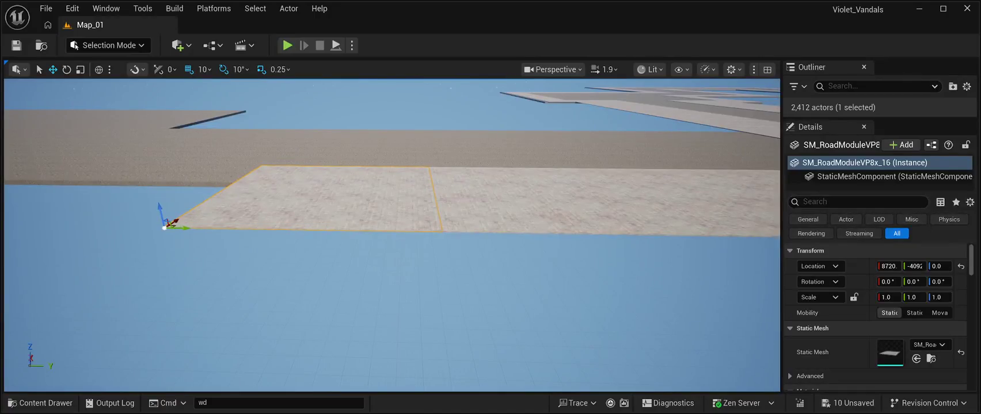
click(164, 278)
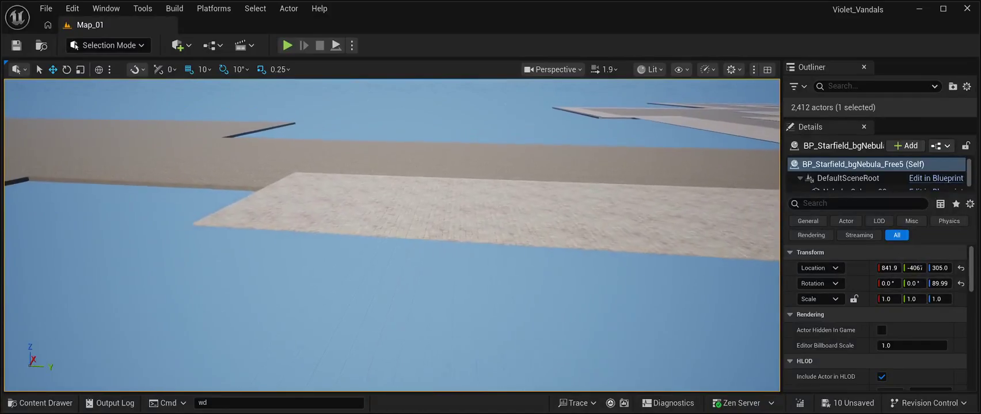
key(ctrl+s)
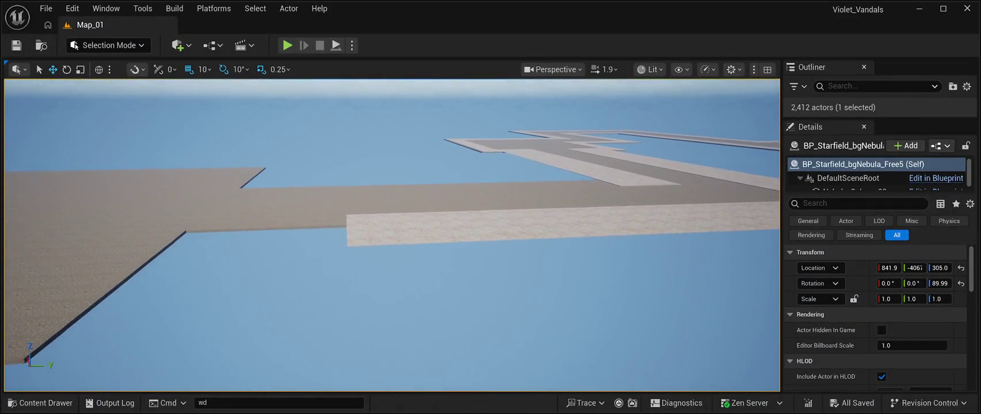
Duplicate the last sidewalk tile onto the end of the strip.
click(403, 229)
key(ctrl+d)
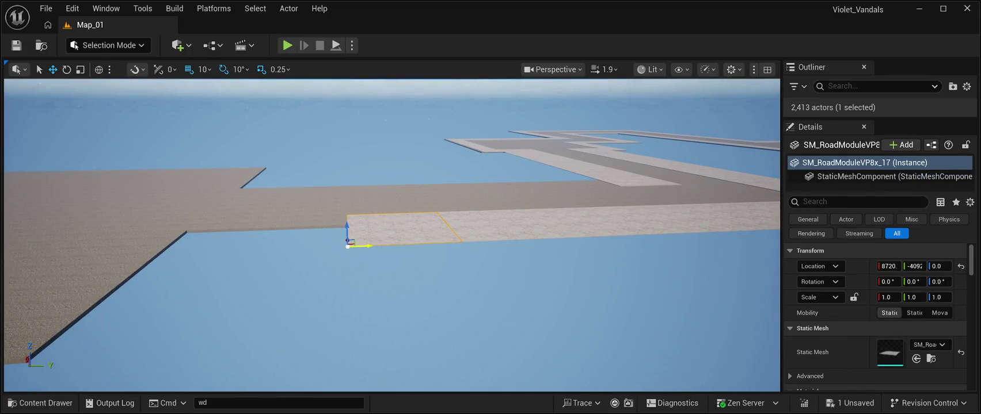
drag(363, 245, 246, 235)
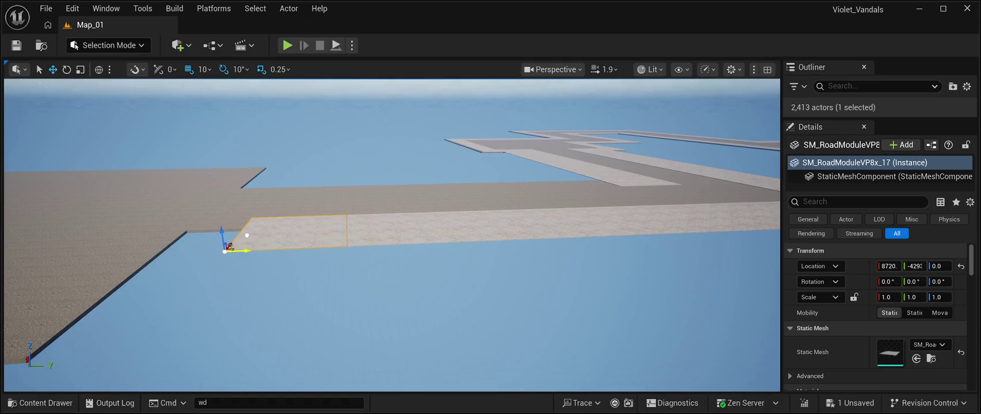
scroll(248, 235, up, 6)
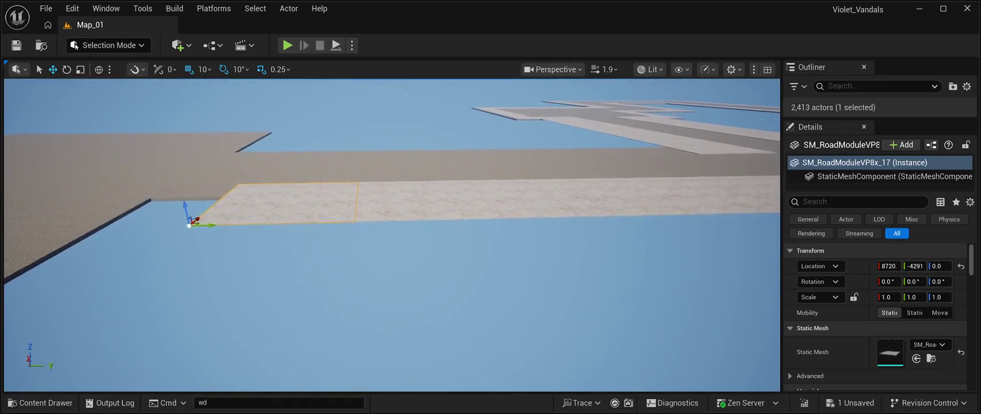
key(d)
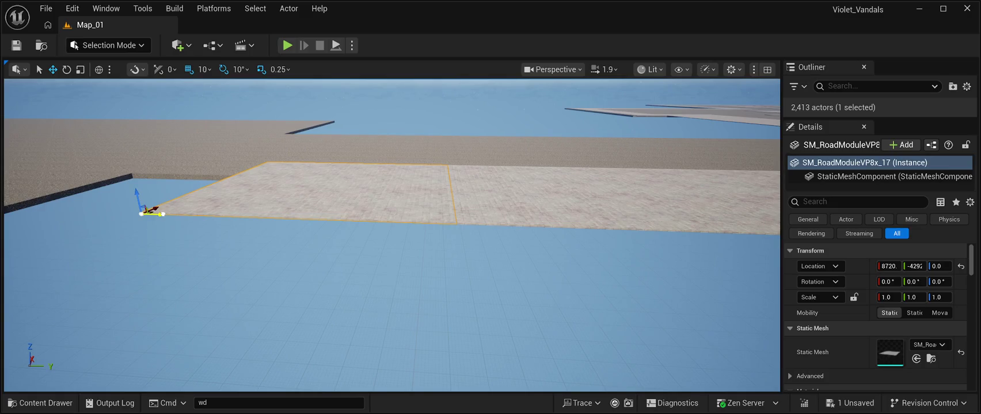
scroll(391, 234, down, 6)
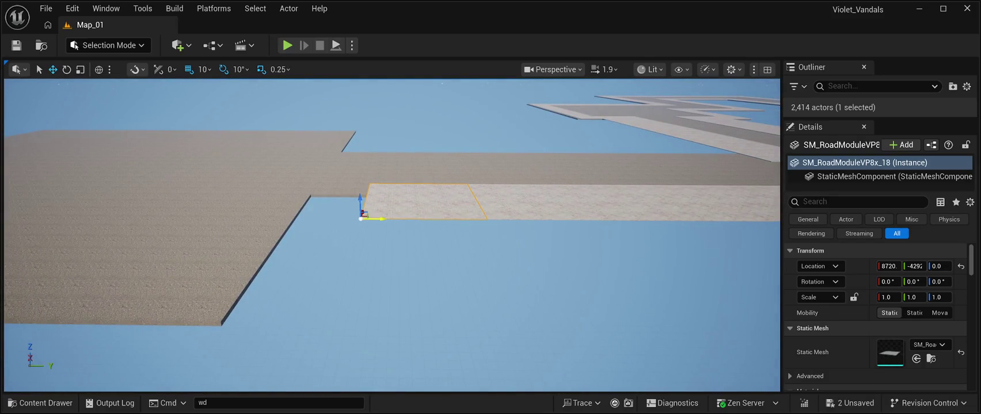
Add another tile, SM_RoadModuleVP8x_18, and carry it over to a far road corner.
drag(380, 218, 251, 215)
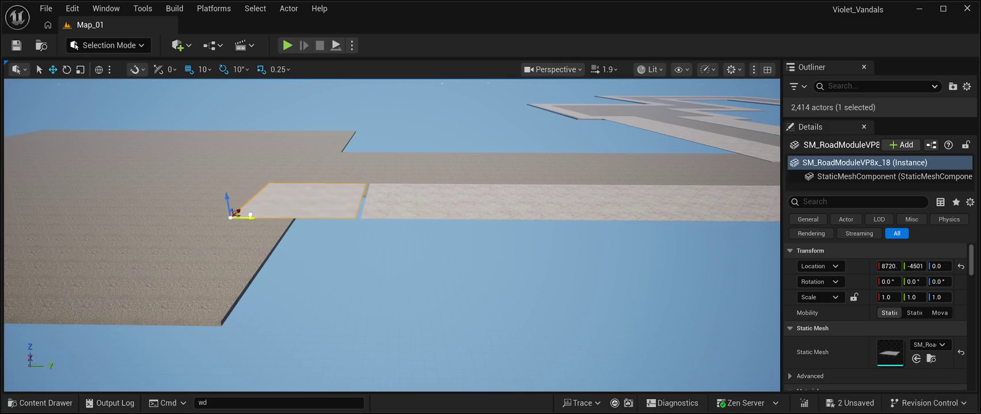
mouse_move(392, 235)
mouse_down()
mouse_move(391, 196)
mouse_move(392, 253)
mouse_move(403, 235)
mouse_move(426, 230)
mouse_move(518, 233)
mouse_move(489, 232)
mouse_up()
mouse_move(414, 320)
mouse_down()
mouse_move(258, 315)
mouse_move(353, 116)
mouse_move(308, 118)
mouse_up()
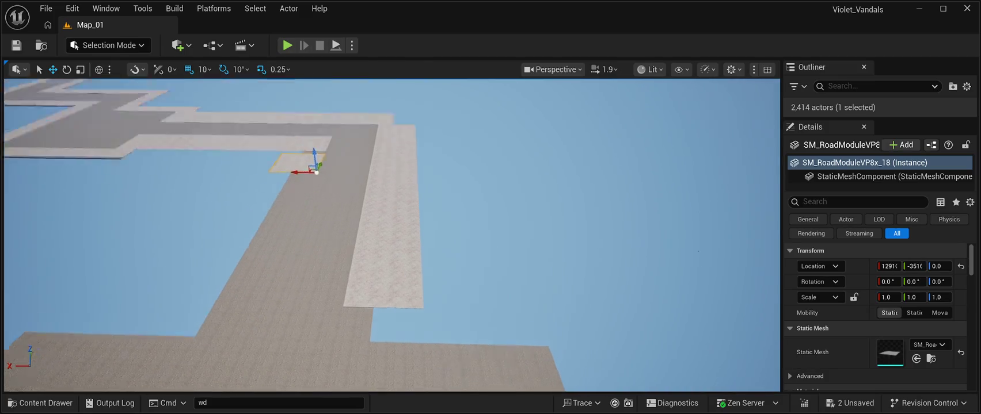
Push the moved tile into the inner corner, flush against the upper tile.
mouse_move(311, 173)
mouse_down()
mouse_move(351, 323)
mouse_move(355, 284)
mouse_up()
click(463, 211)
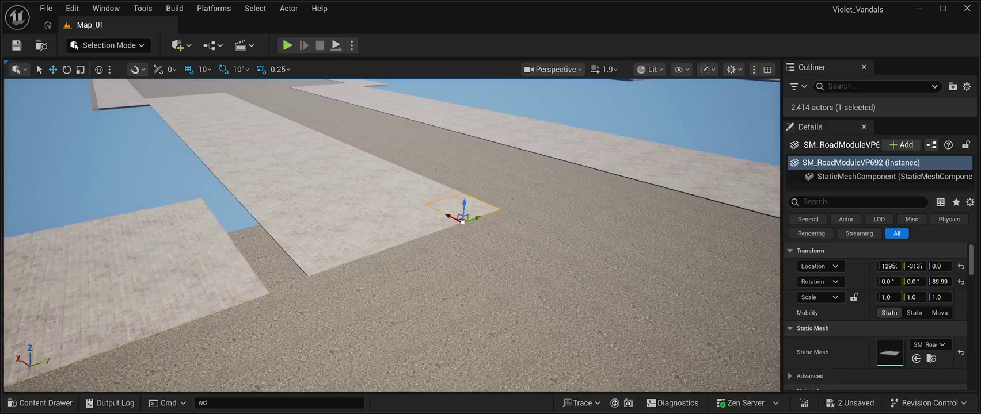
drag(463, 211, 418, 202)
click(354, 212)
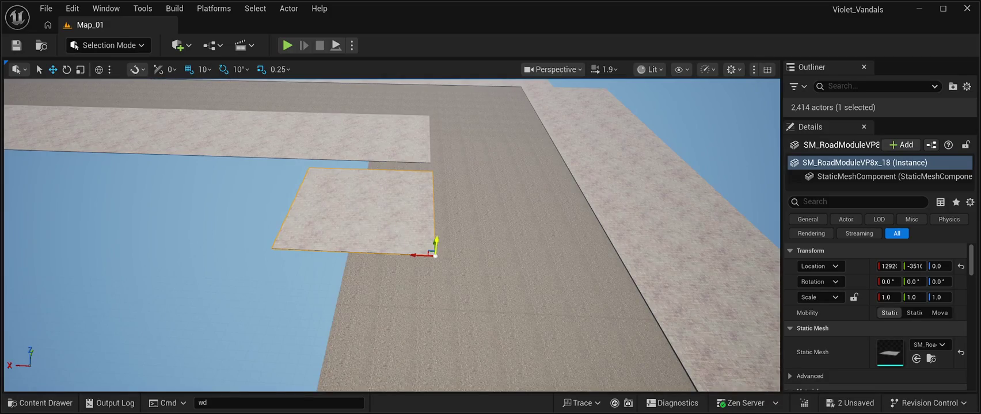
mouse_move(435, 246)
mouse_down()
mouse_move(432, 236)
mouse_move(397, 248)
mouse_move(369, 241)
mouse_up()
mouse_move(210, 191)
mouse_down()
mouse_move(228, 178)
mouse_move(273, 175)
mouse_move(288, 132)
mouse_move(304, 182)
mouse_up()
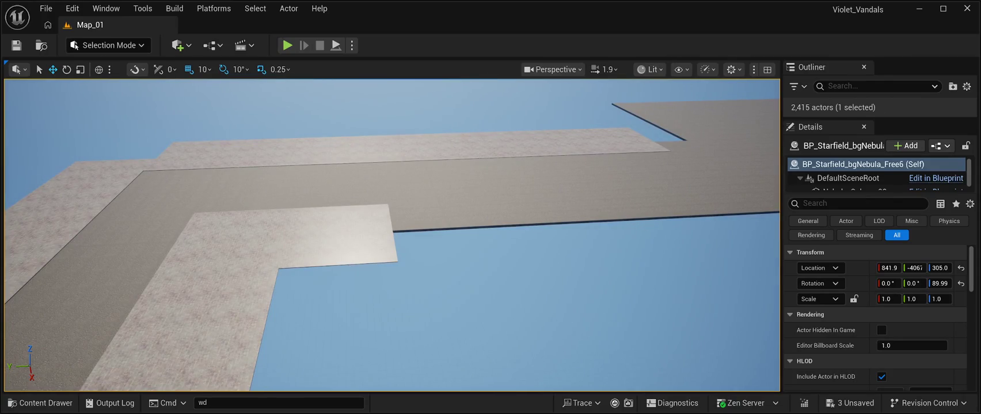
Make a copy of the corner filler slab beside the corner.
click(340, 236)
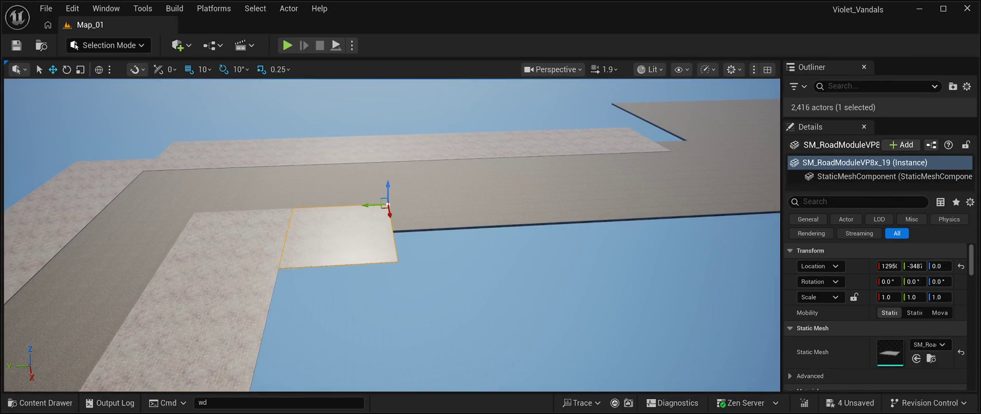
drag(377, 205, 462, 204)
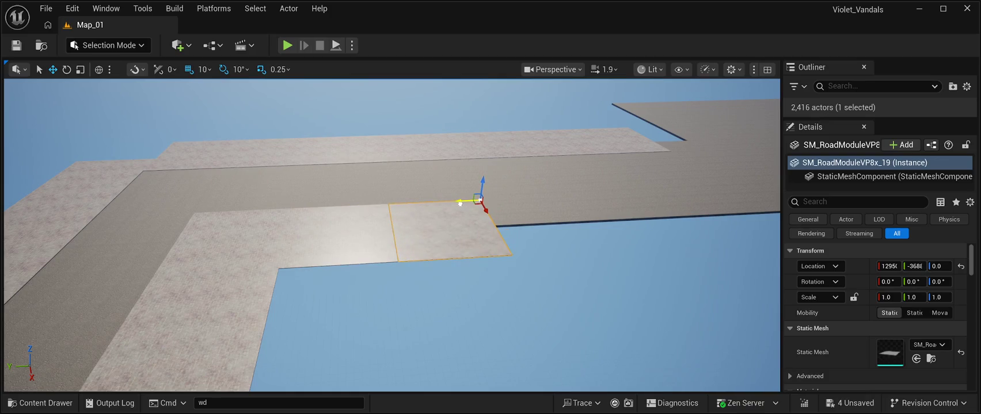
mouse_move(402, 230)
mouse_down()
mouse_move(397, 205)
mouse_move(510, 199)
mouse_move(491, 202)
mouse_move(455, 170)
mouse_move(416, 193)
mouse_move(488, 196)
mouse_up()
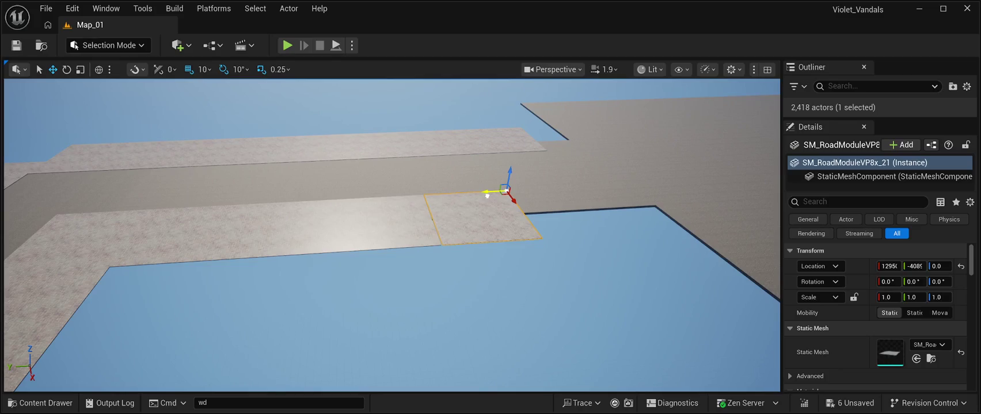
key(d)
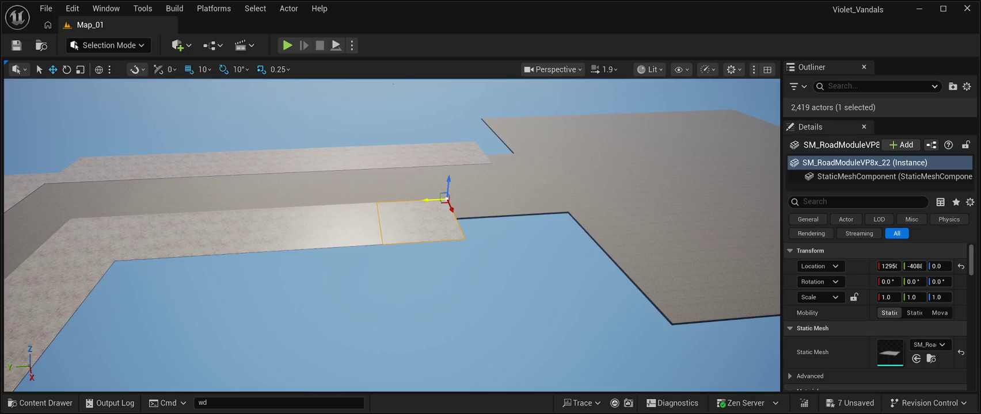
Slide the new tile along the road edge flush with its neighbour, reaching SM_RoadModuleVP8x_22.
drag(446, 199, 506, 196)
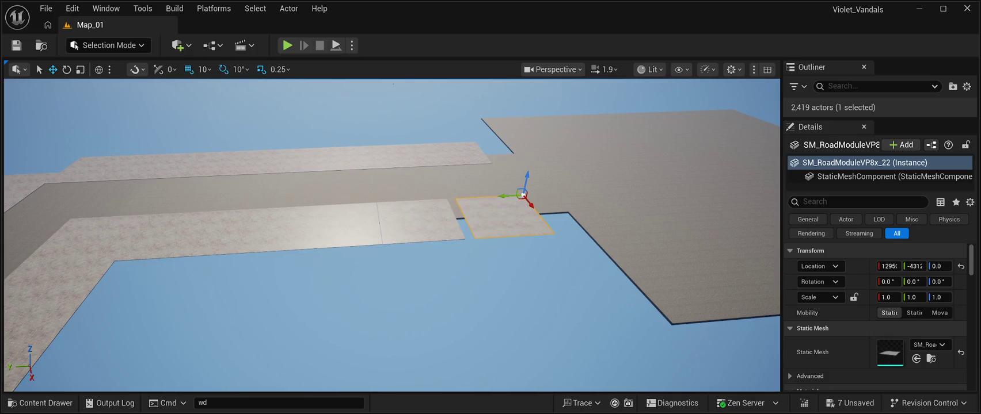
click(420, 221)
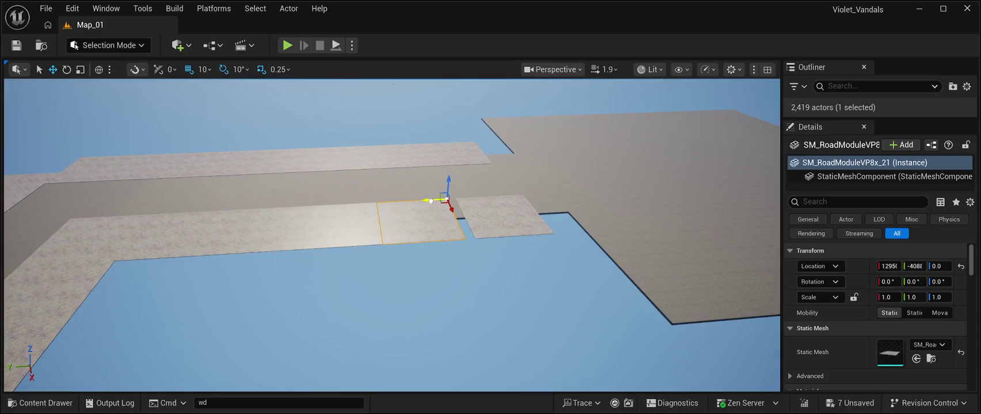
click(505, 219)
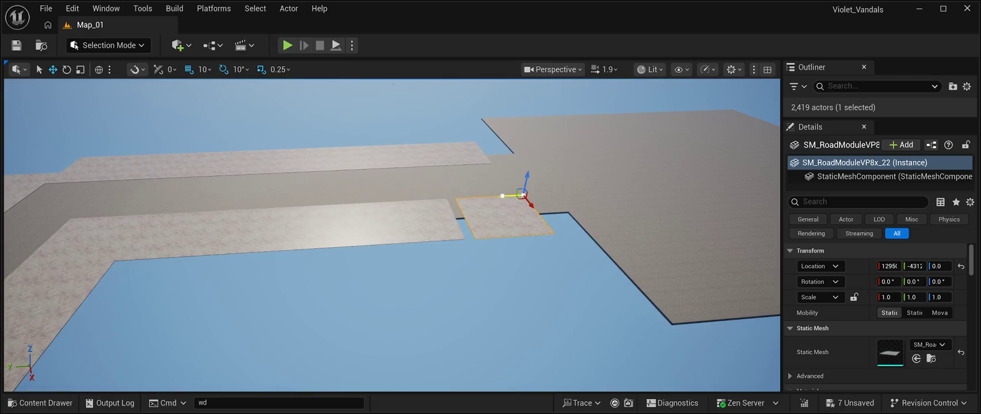
drag(502, 197, 494, 195)
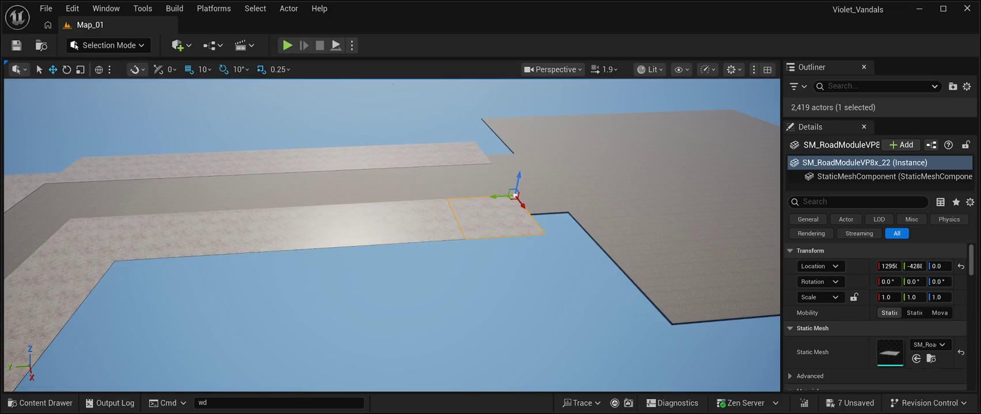
scroll(391, 235, up, 5)
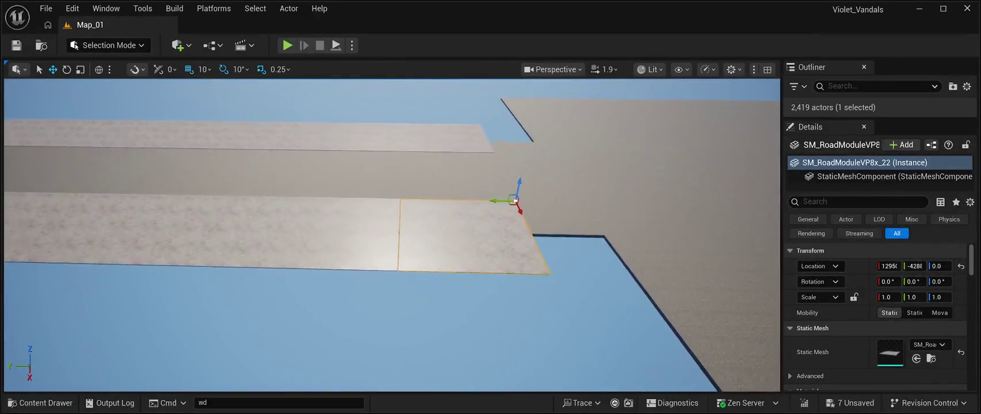
scroll(392, 235, up, 1)
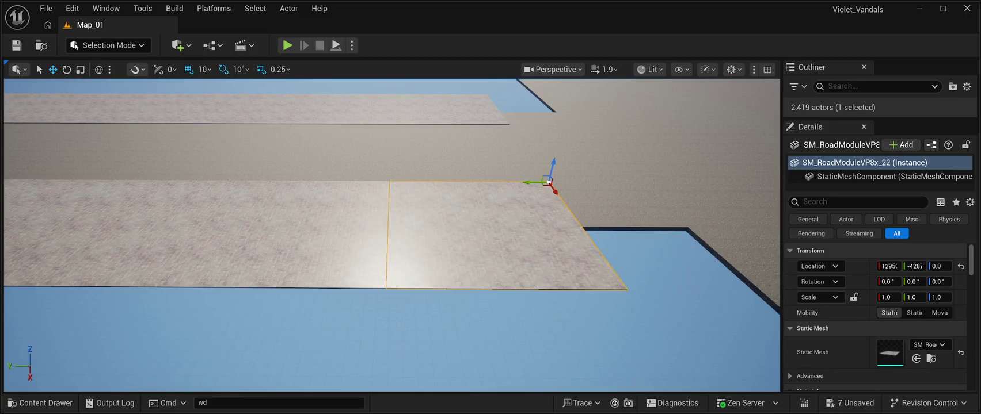
click(633, 133)
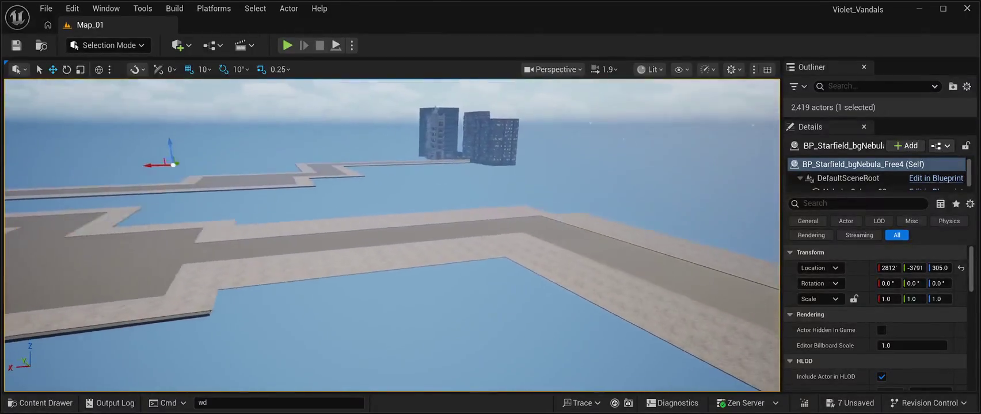
Save Map_01 with Ctrl+S so no unsaved changes remain.
key(d)
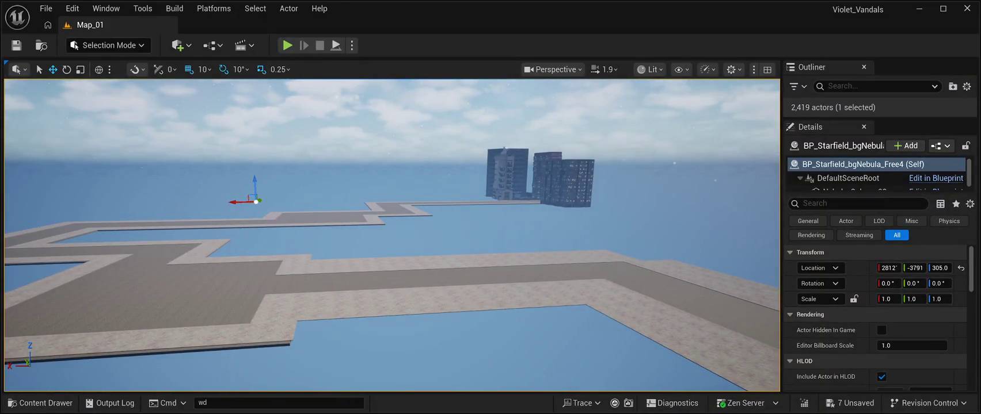
key(ctrl+s)
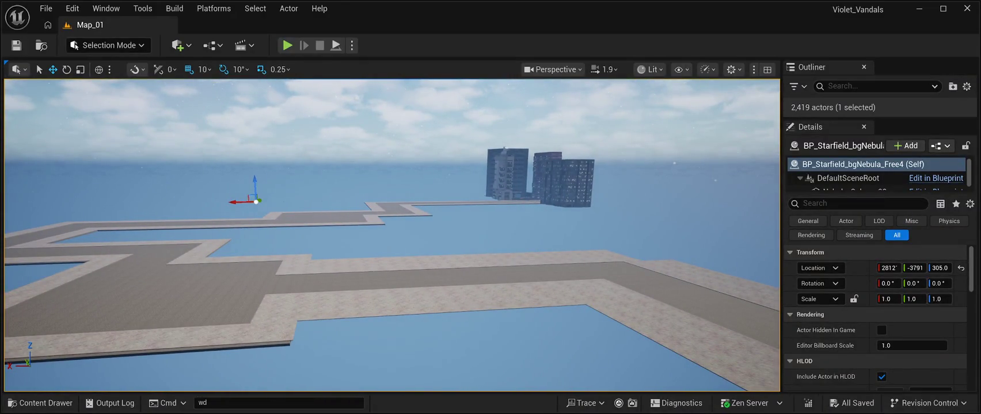
key(d)
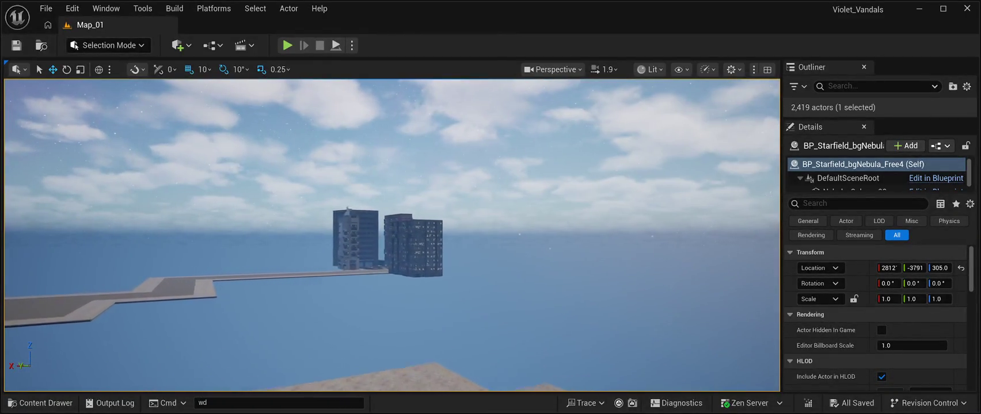
key(a)
Fly around the level to inspect the road loop, pavement corners and sidewalk strips.
key(d)
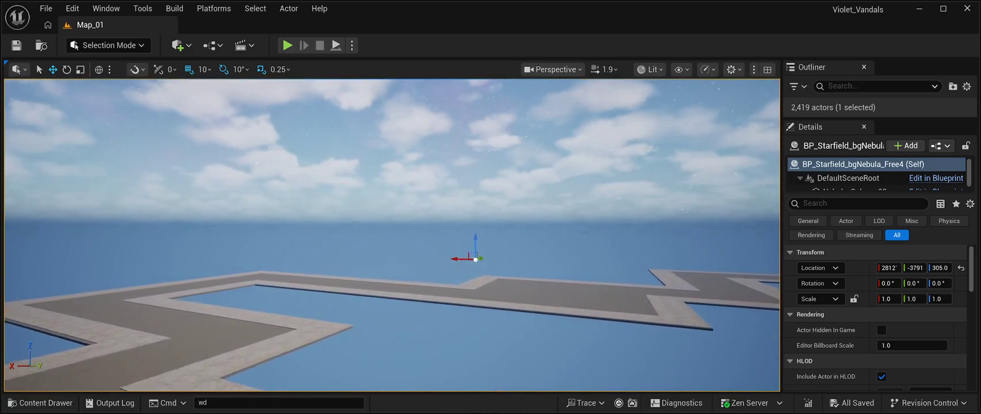
key(d)
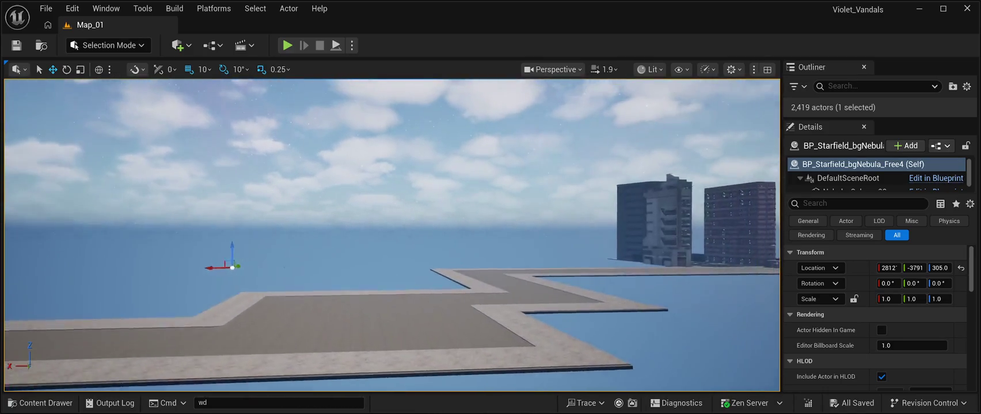
key(w)
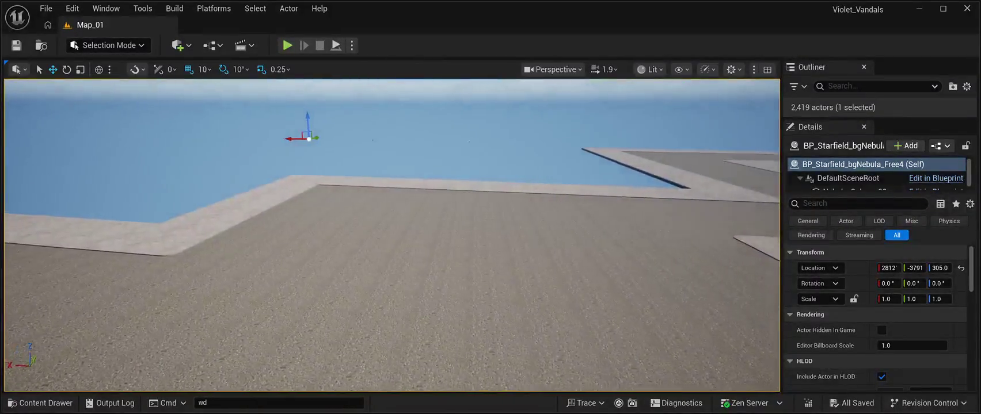
key(s)
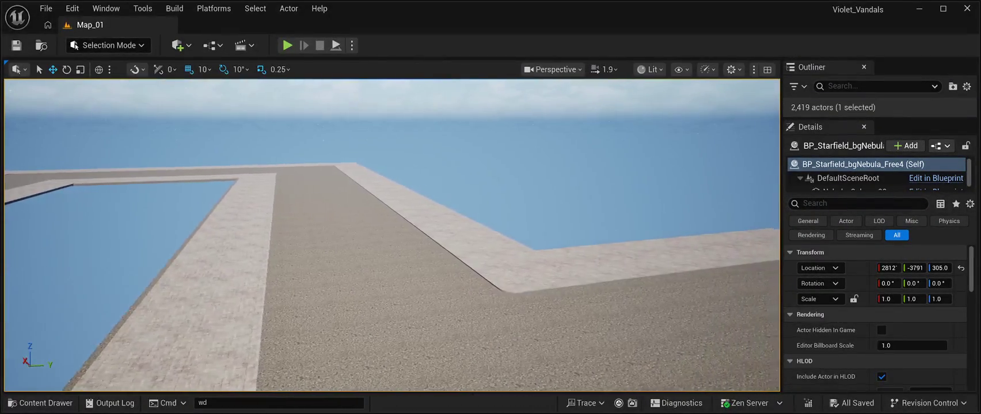
key(w)
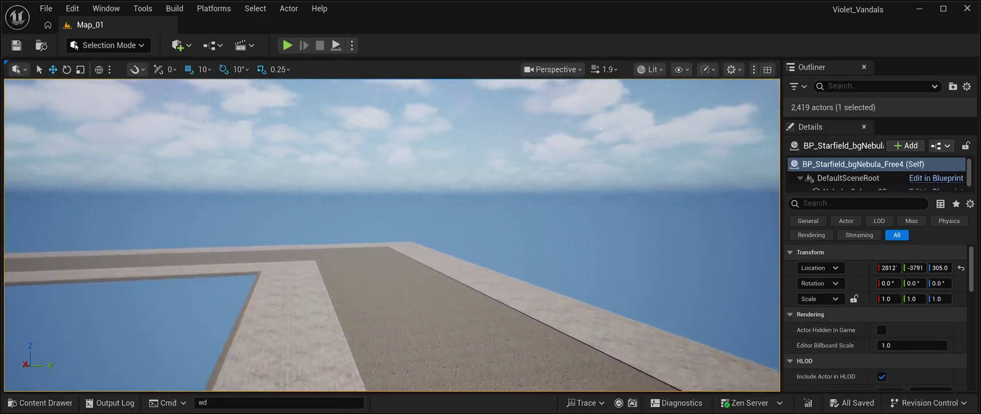
key(s)
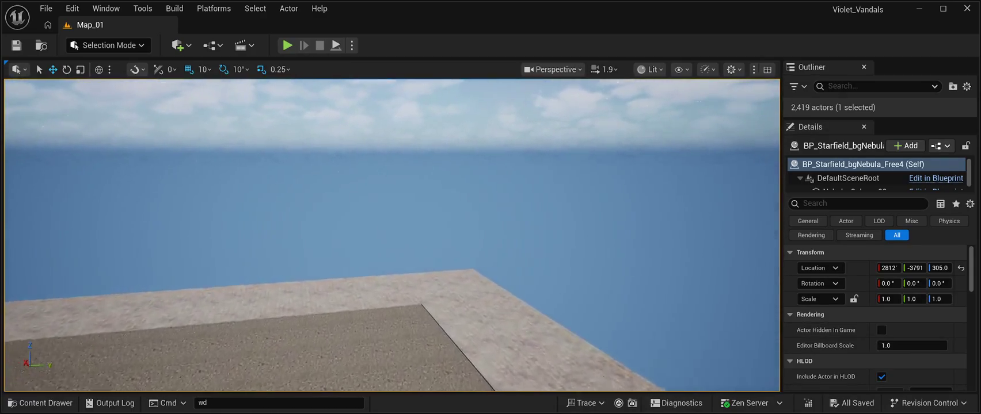
key(w)
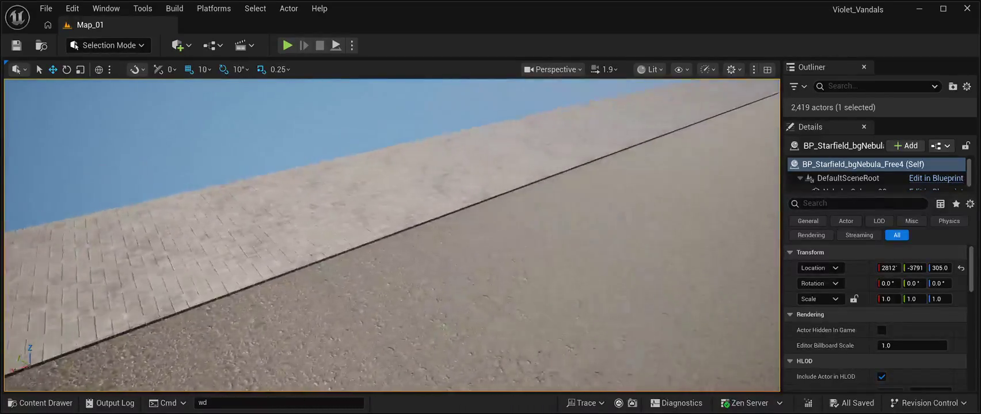
key(s)
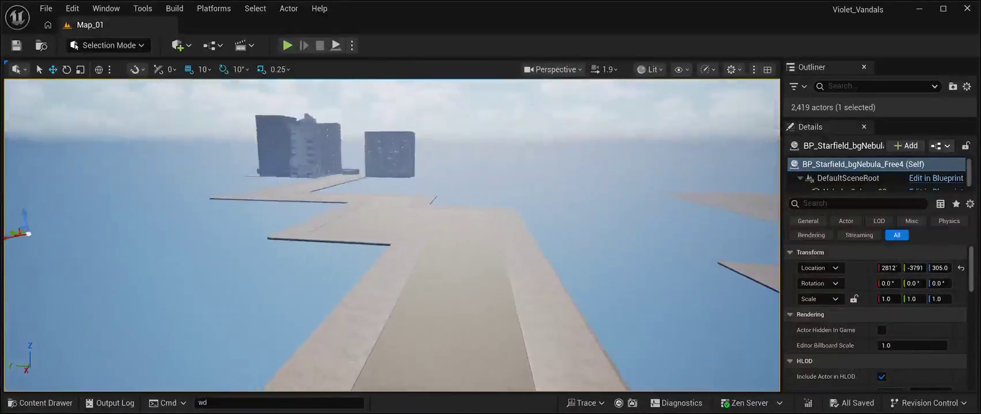
key(w)
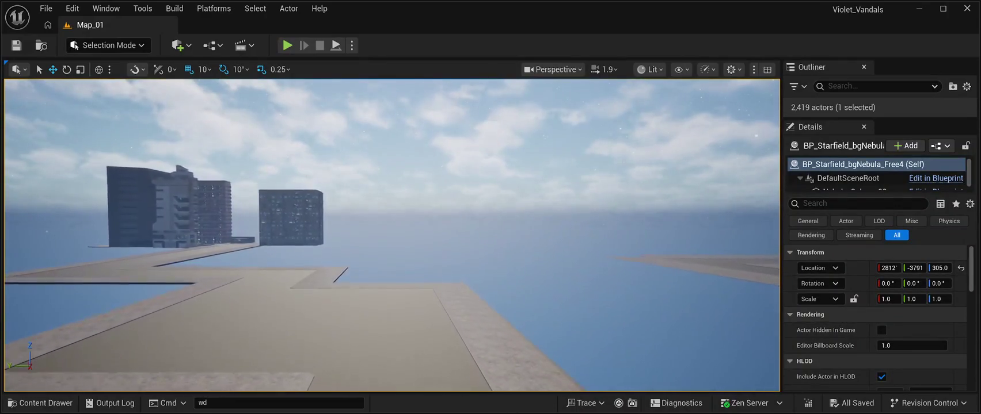
key(w)
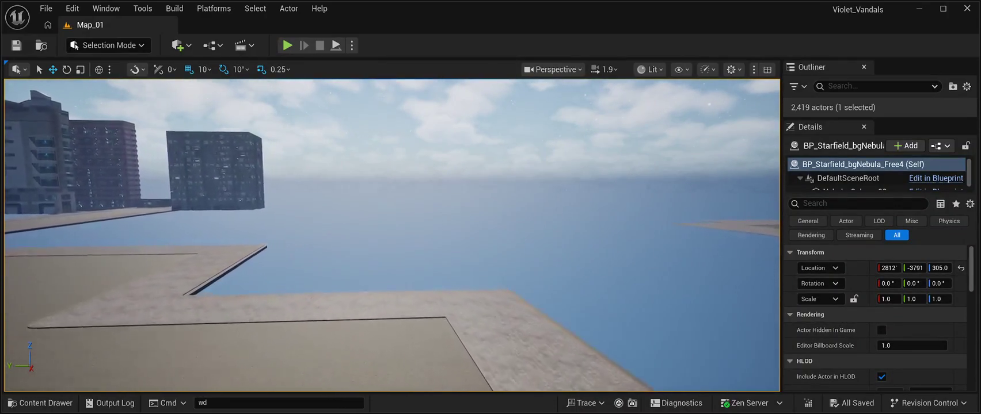
key(w)
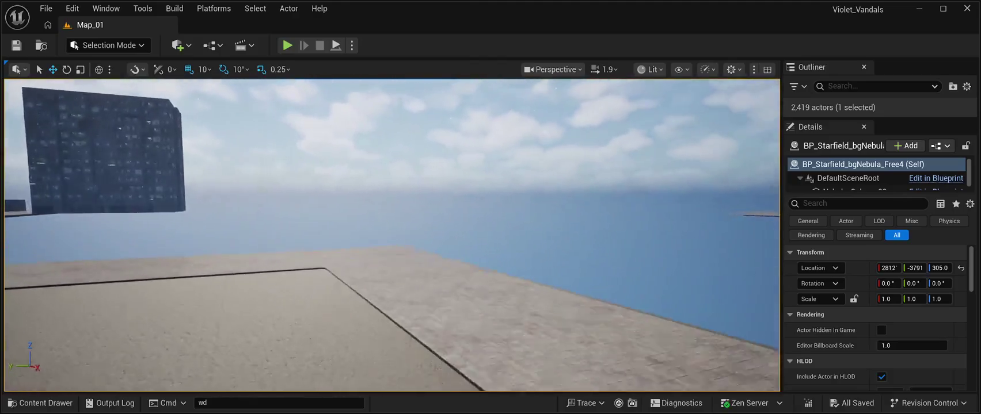
key(w)
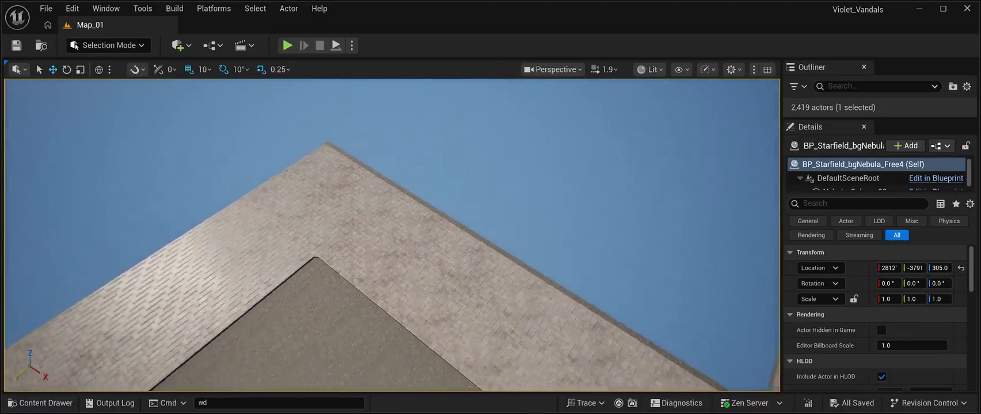
key(w)
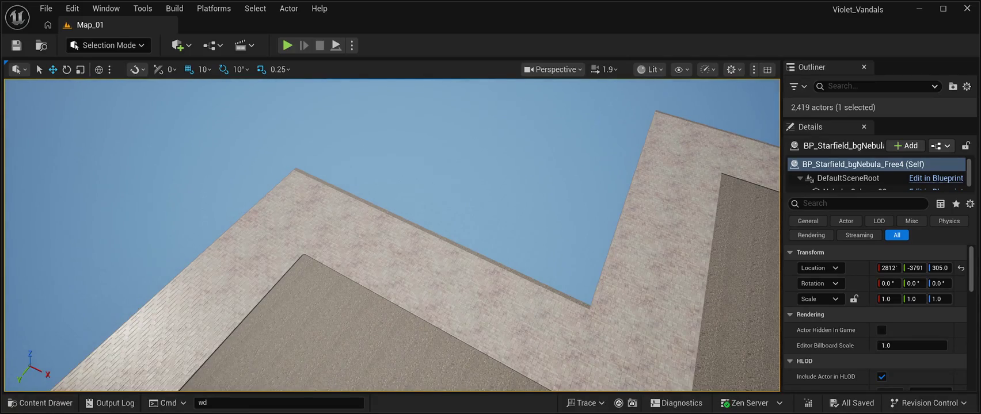
Duplicate the pavement-stone piece and fit the copy, SM_RoadPavementStones6, into the inner sidewalk corner.
click(275, 259)
click(299, 255)
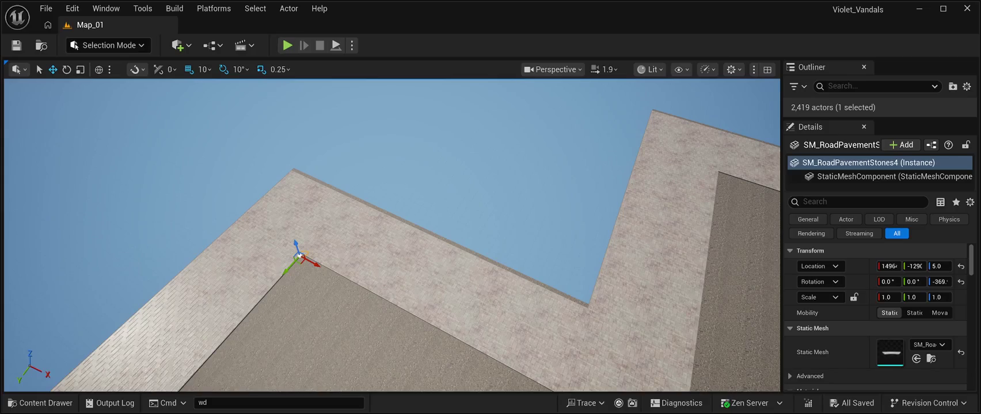
key(ctrl+d)
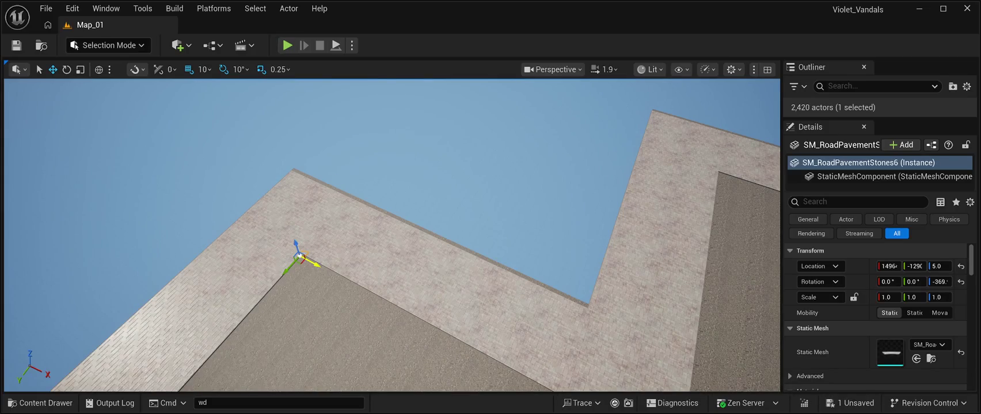
mouse_move(299, 255)
mouse_down()
mouse_move(420, 122)
mouse_move(720, 227)
mouse_move(717, 248)
mouse_up()
key(f)
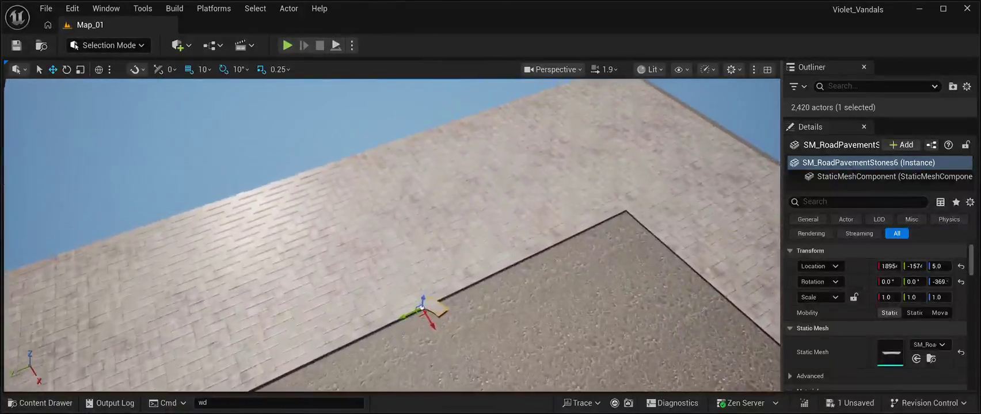
drag(423, 311, 646, 251)
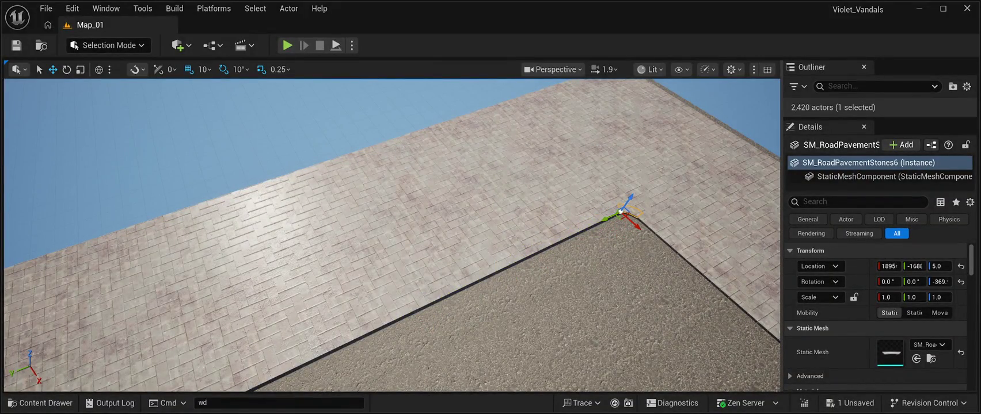
Inspect the new corner piece and save Map_01 with nothing selected.
drag(392, 235, 305, 239)
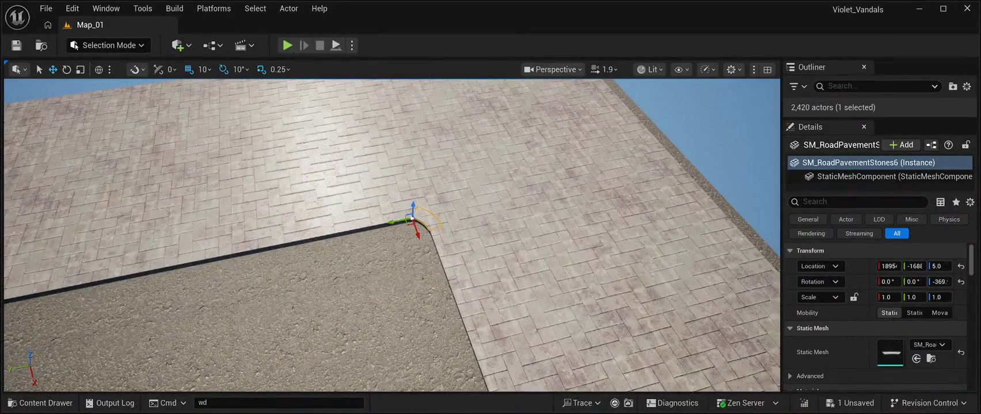
key(ctrl+s)
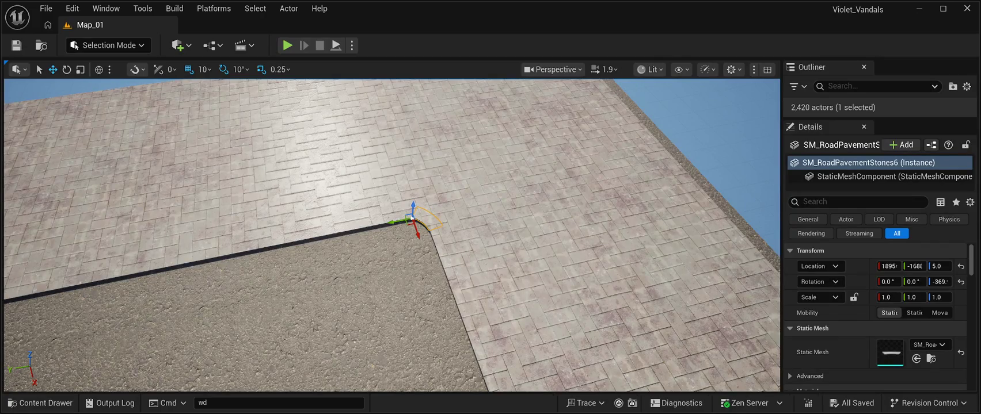
click(707, 144)
key(w)
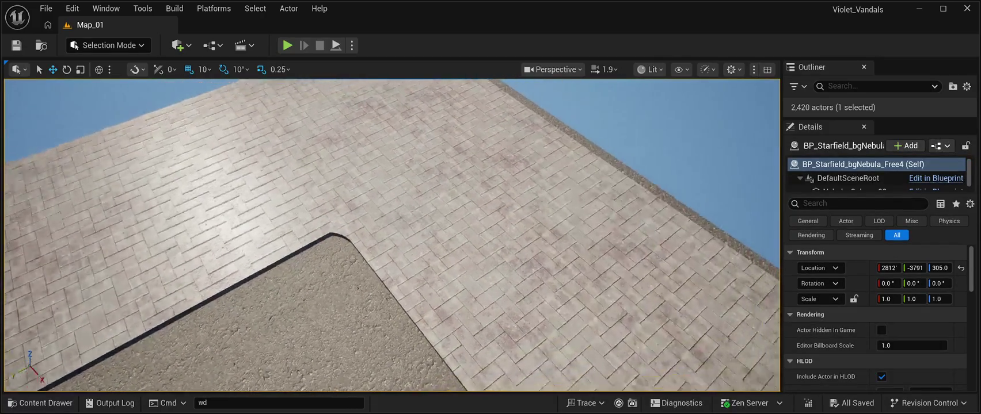
key(e)
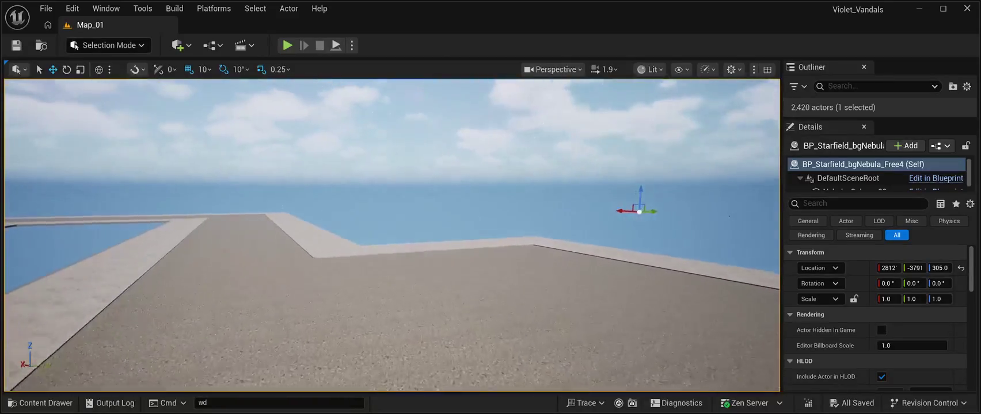
key(w)
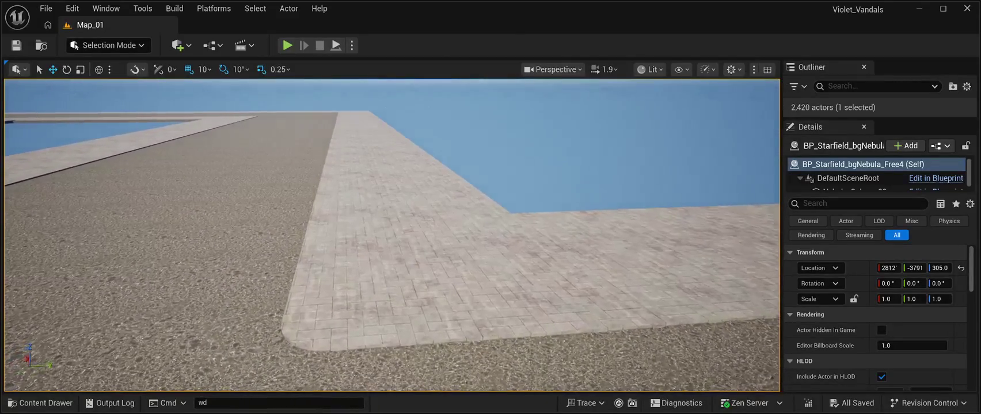
key(a)
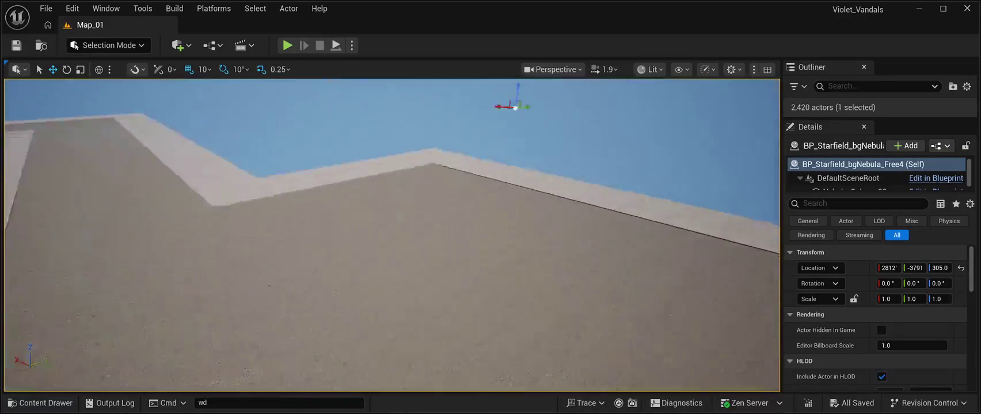
key(e)
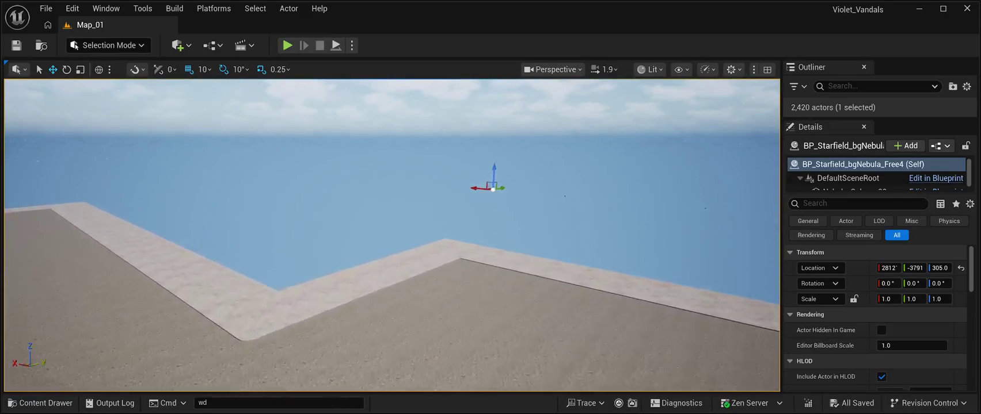
key(q)
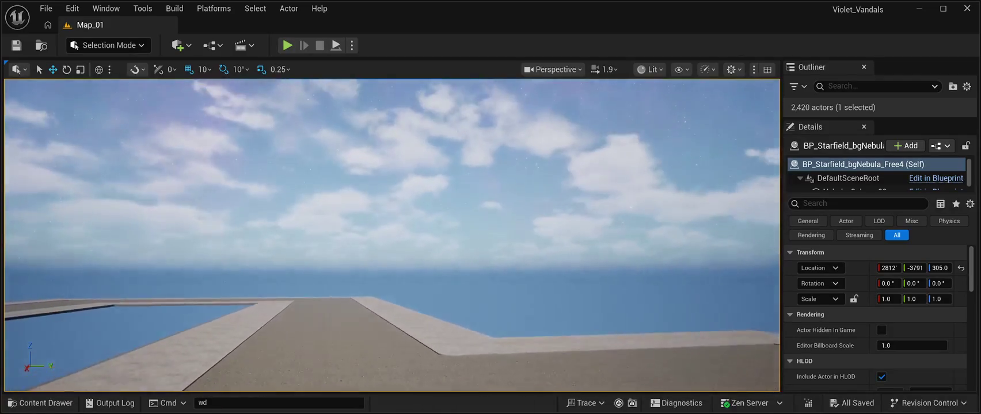
key(e)
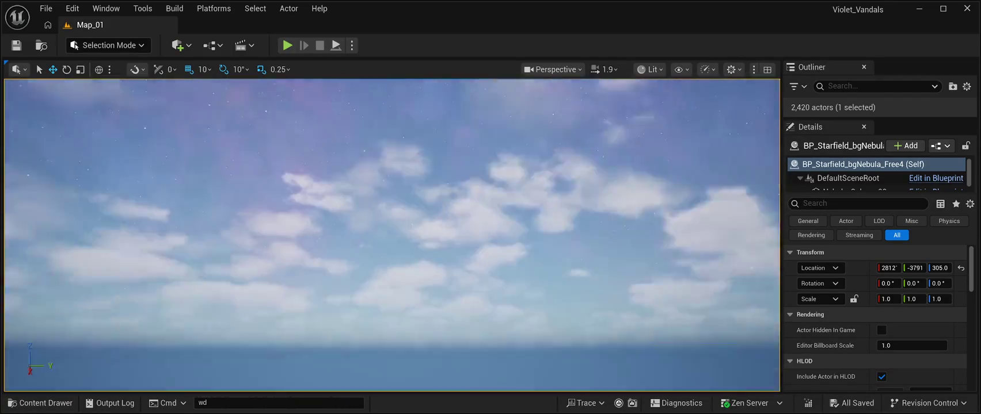
key(Left)
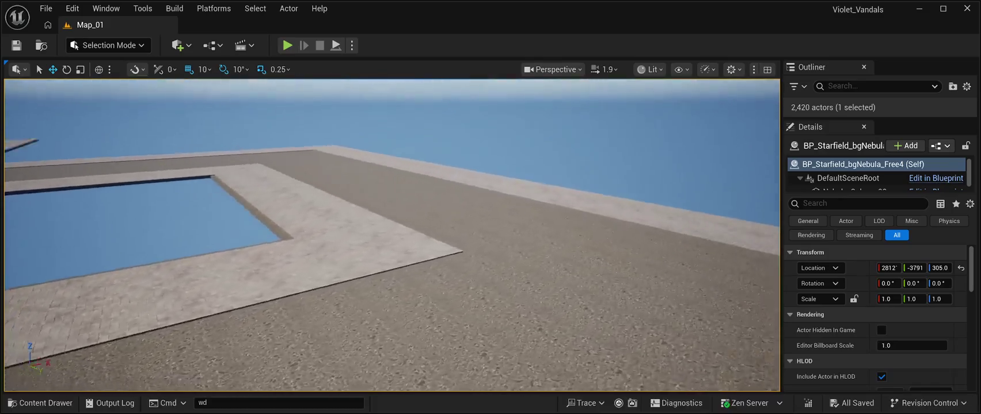
Delete the old corner road piece SM_RoadModuleVP495.
click(357, 256)
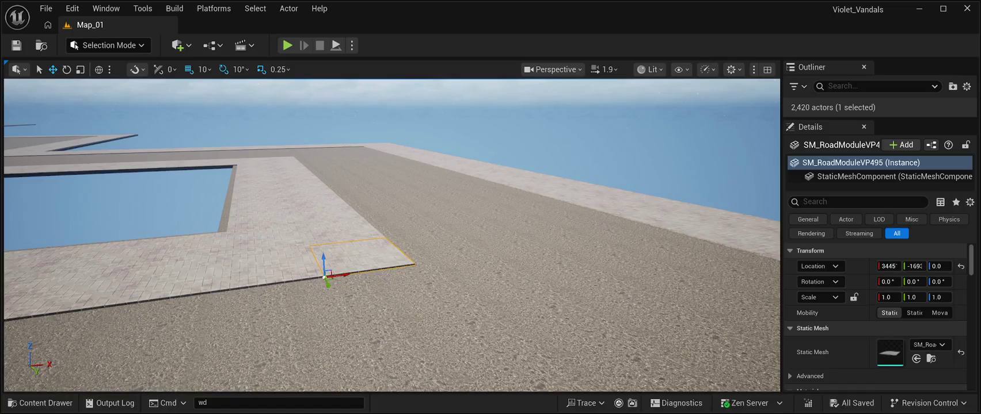
key(Delete)
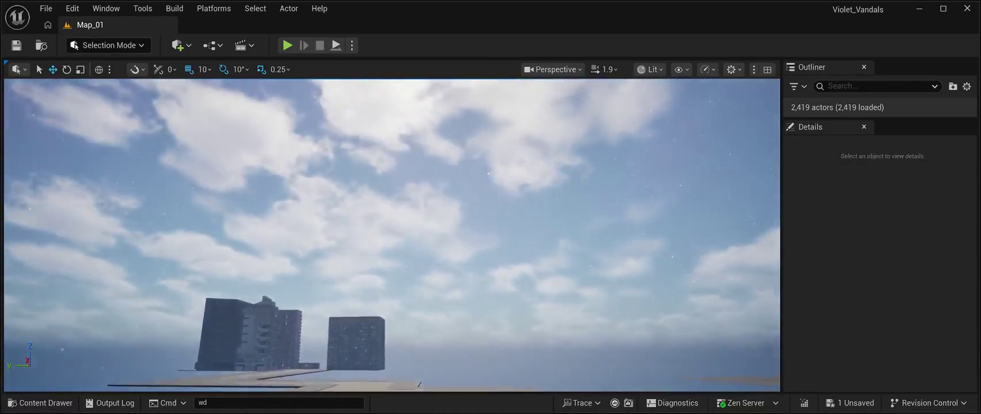
mouse_move(391, 230)
mouse_down()
mouse_move(392, 294)
mouse_move(409, 264)
mouse_up()
Move SM_RoadModuleVP01_6 onto the upper road and rotate it 180°.
click(549, 292)
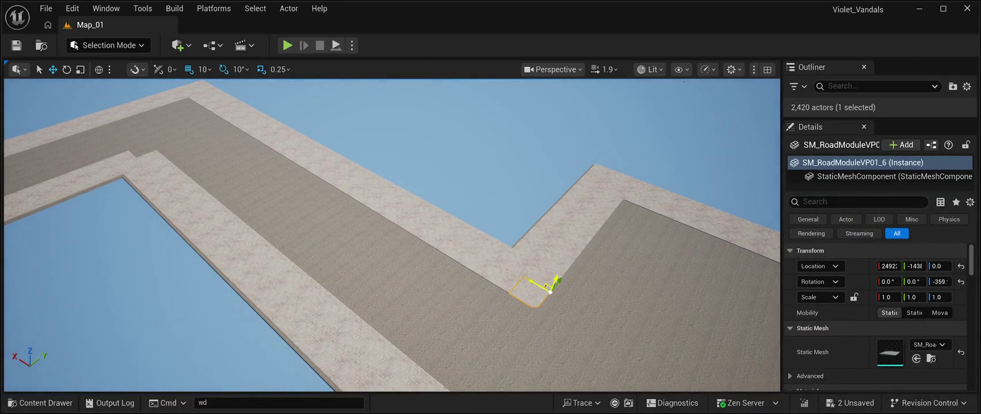
drag(549, 291, 295, 145)
drag(252, 120, 203, 140)
key(e)
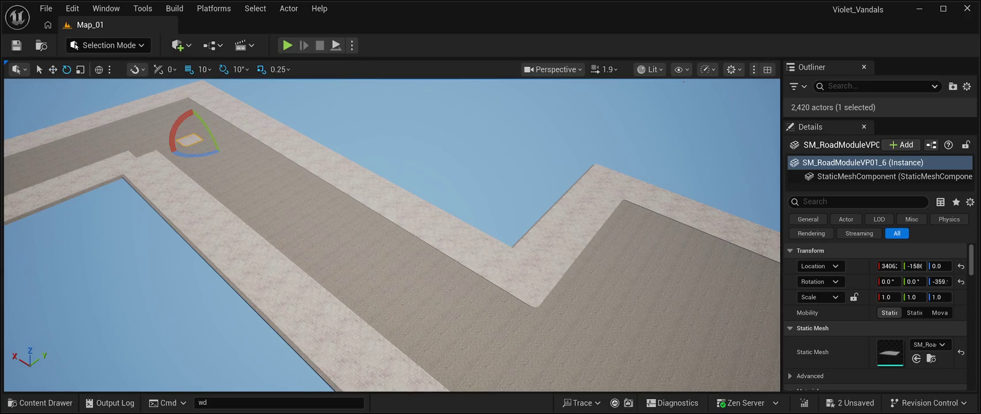
mouse_move(193, 153)
mouse_down()
mouse_move(159, 149)
mouse_move(163, 159)
mouse_move(222, 168)
mouse_up()
drag(403, 230, 329, 194)
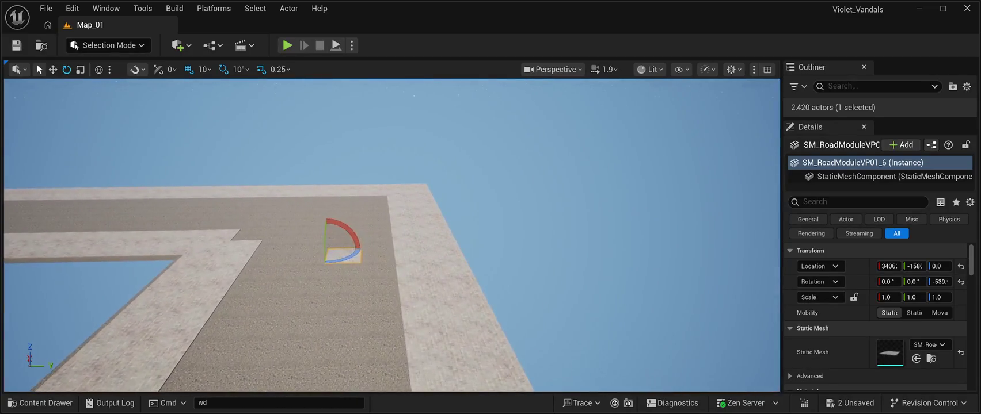
Slide the rounded road module into the inner corner and nudge it along X to fit.
key(w)
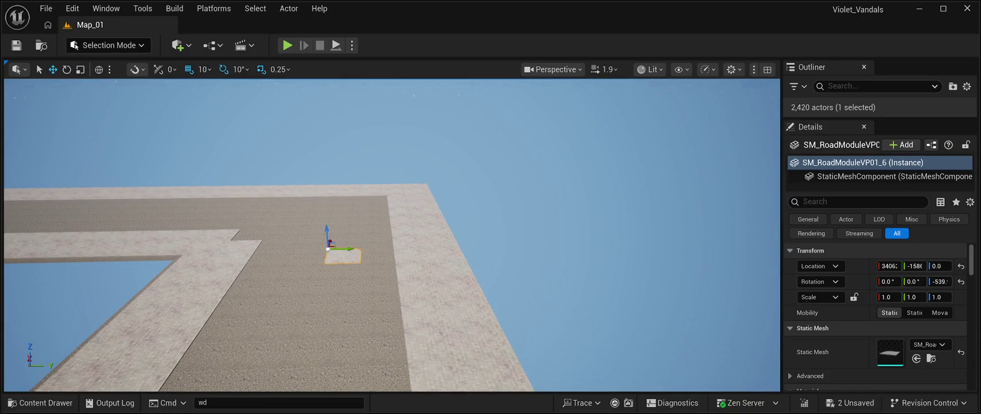
mouse_move(348, 249)
mouse_down()
mouse_move(253, 250)
mouse_move(236, 236)
mouse_move(245, 222)
mouse_up()
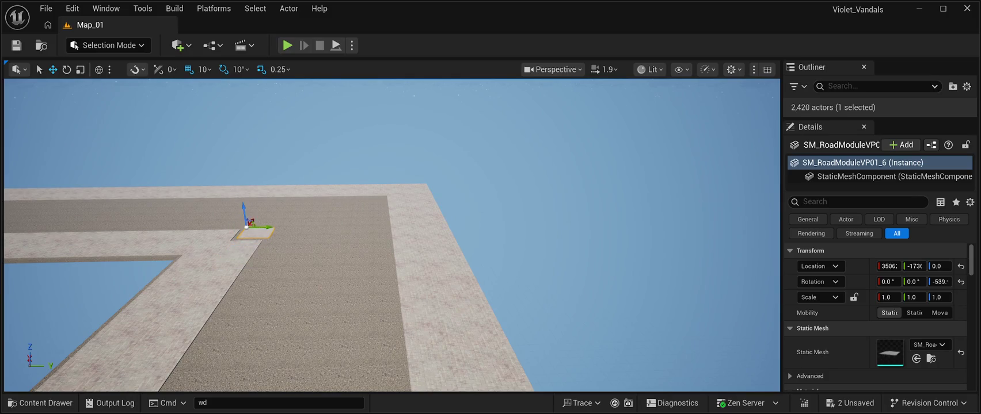
key(f)
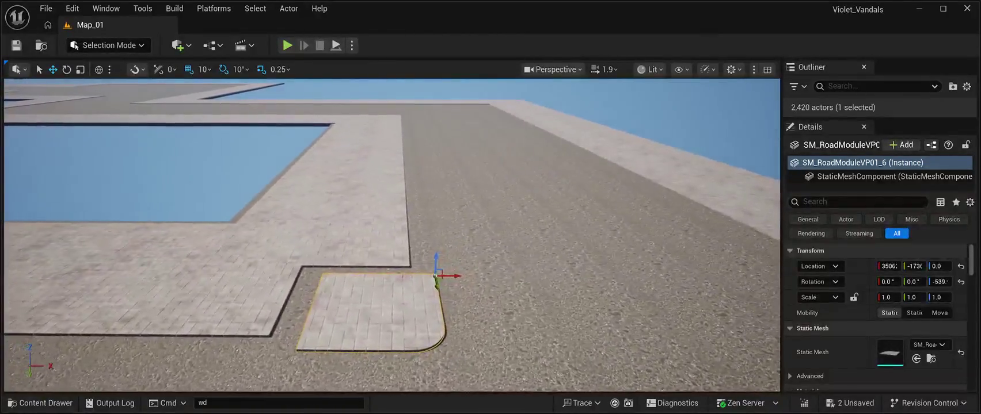
mouse_move(436, 285)
mouse_down()
mouse_move(441, 263)
mouse_move(429, 263)
mouse_up()
click(662, 115)
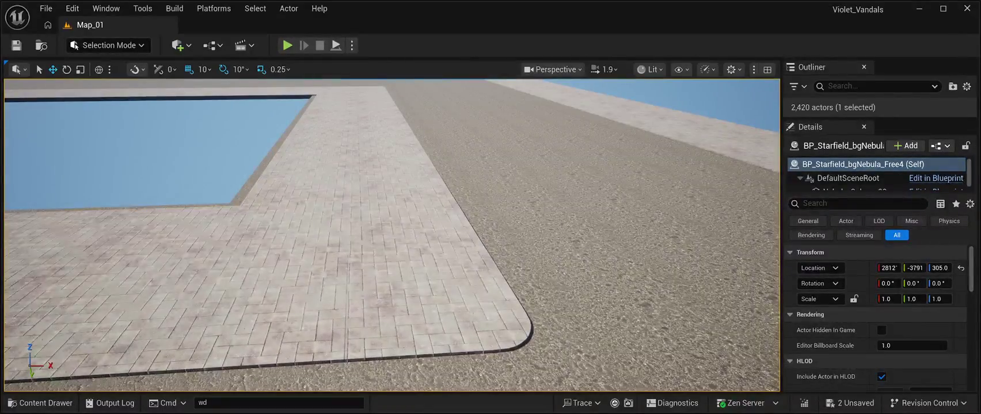
click(491, 258)
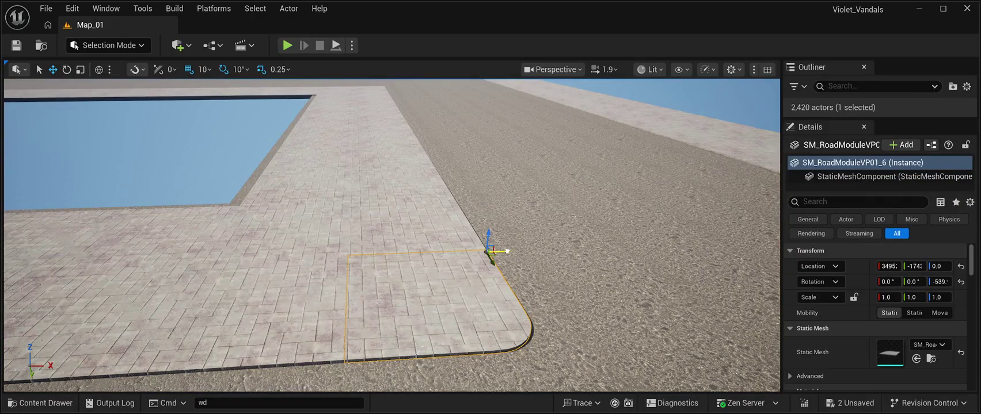
drag(499, 251, 496, 252)
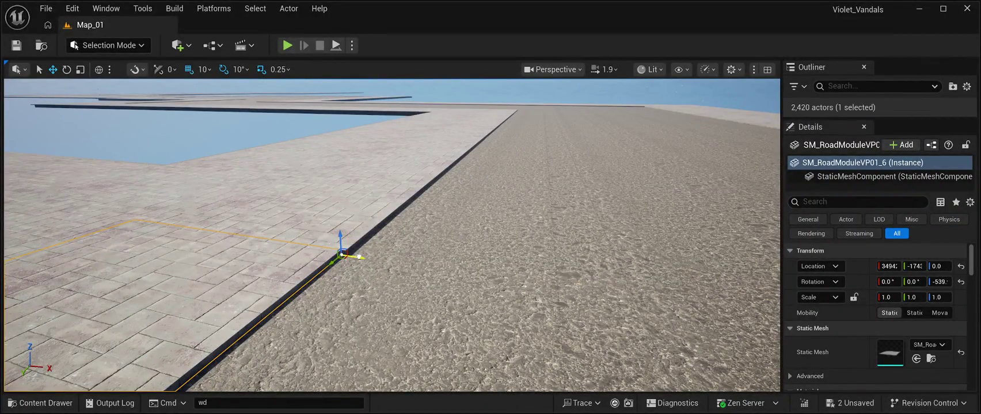
drag(359, 256, 365, 257)
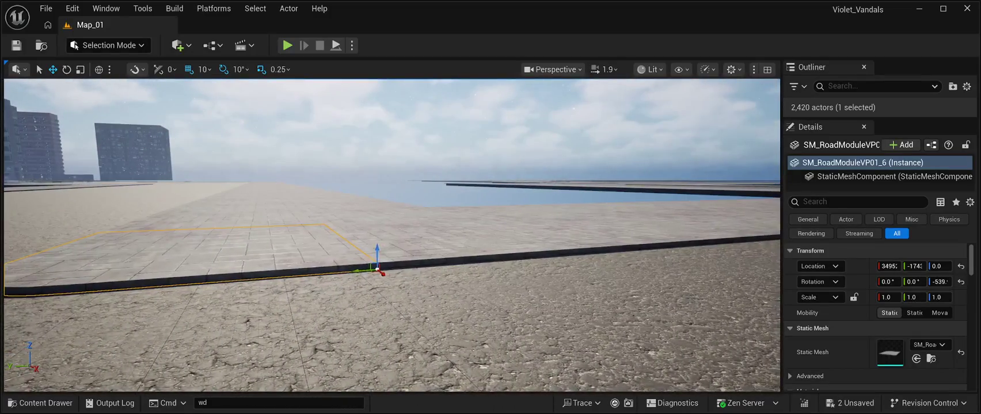
click(391, 132)
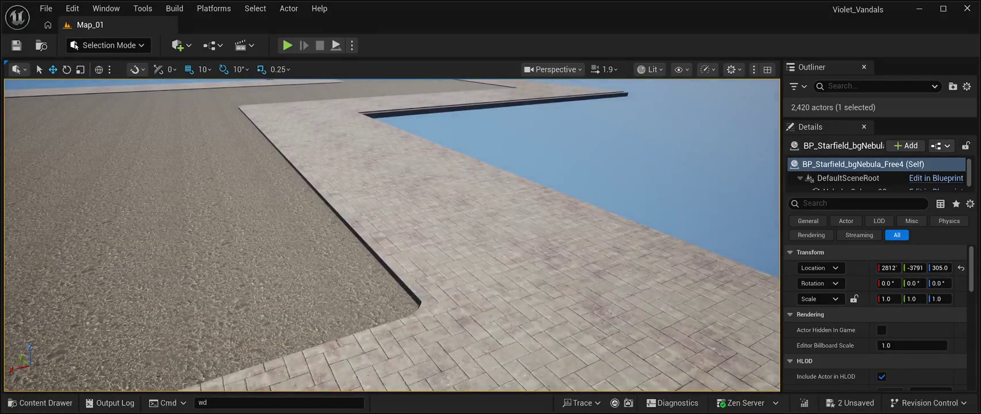
Move the curved pavement-stone cap toward the next corner, rotated 90 degrees.
click(420, 301)
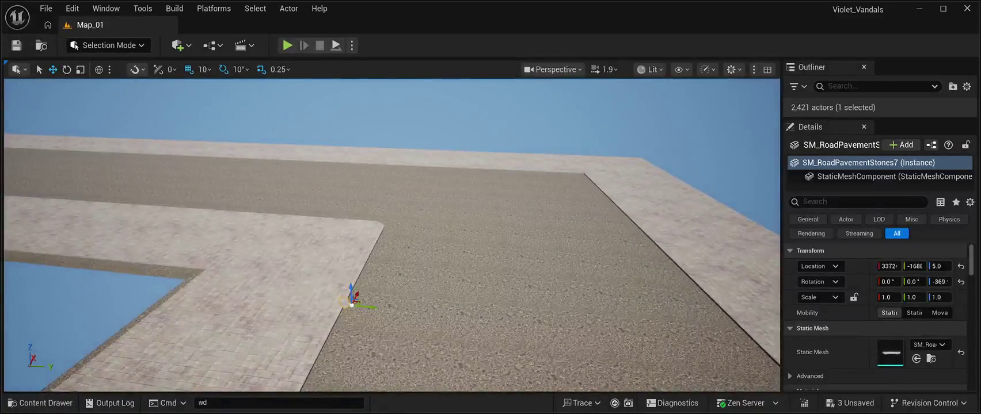
mouse_move(373, 307)
mouse_down()
mouse_move(605, 325)
mouse_move(585, 248)
mouse_up()
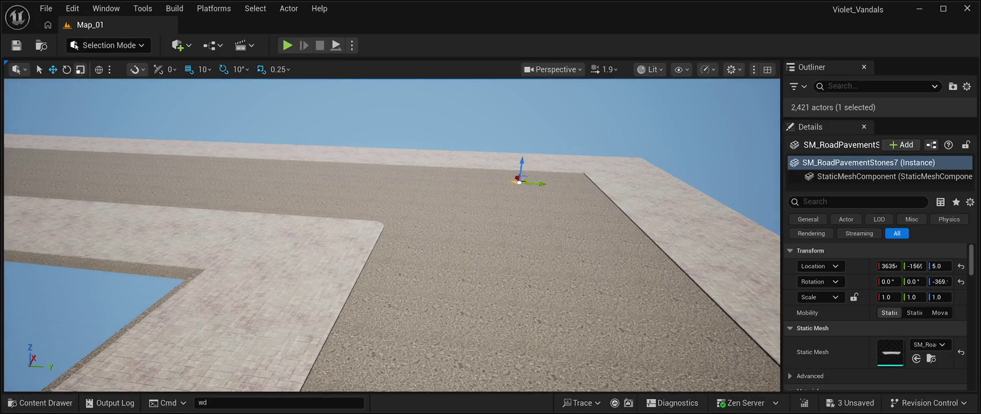
key(e)
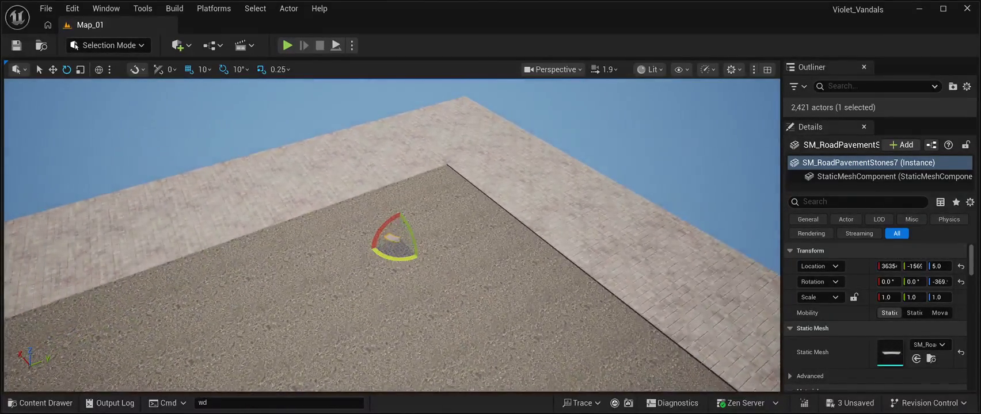
mouse_move(385, 218)
mouse_down()
mouse_move(371, 244)
mouse_move(398, 263)
mouse_move(418, 259)
mouse_up()
key(w)
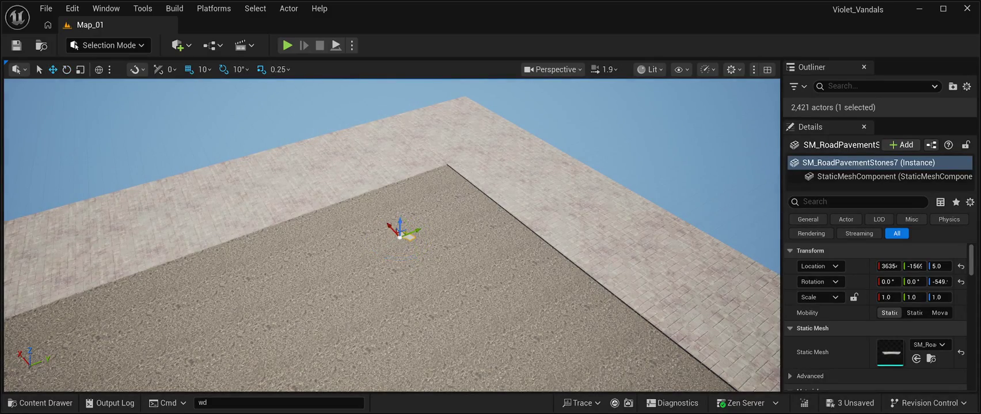
mouse_move(409, 233)
mouse_down()
mouse_move(484, 202)
mouse_move(437, 167)
mouse_move(445, 159)
mouse_move(564, 190)
mouse_up()
Nudge SM_RoadPavementStones7 along X until it sits flush in the rounded corner.
key(w)
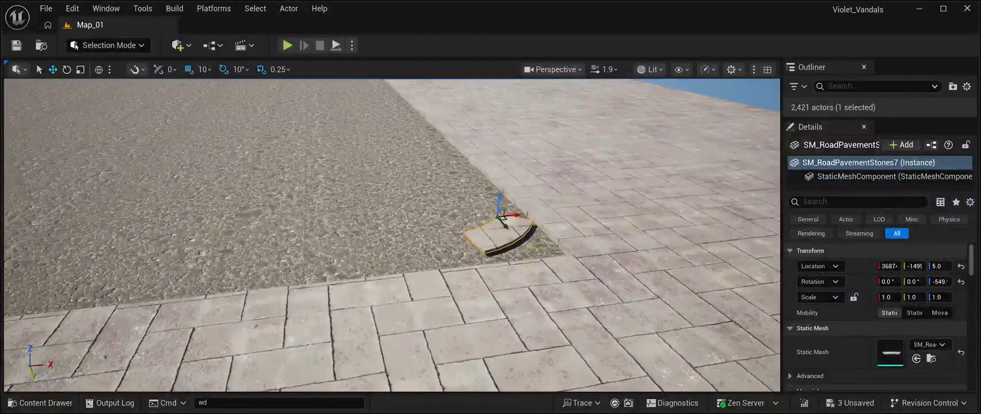
mouse_move(501, 218)
mouse_down()
mouse_move(533, 246)
mouse_move(535, 235)
mouse_move(563, 240)
mouse_up()
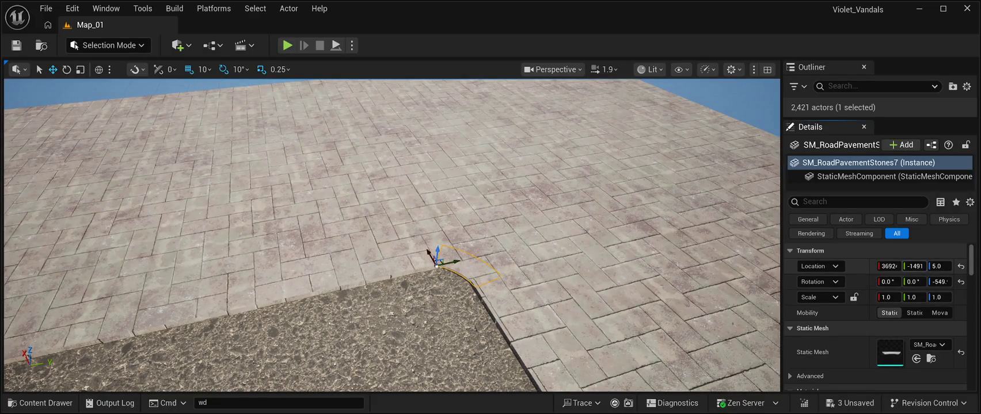
drag(889, 266, 889, 266)
drag(889, 266, 889, 265)
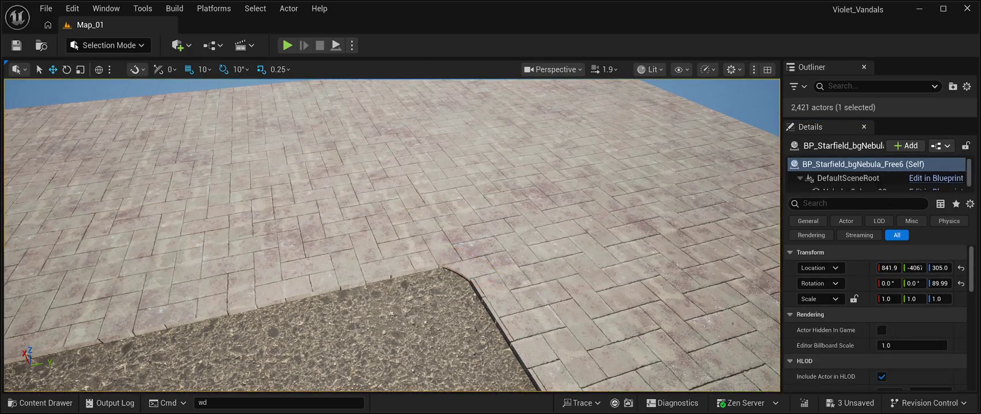
key(f)
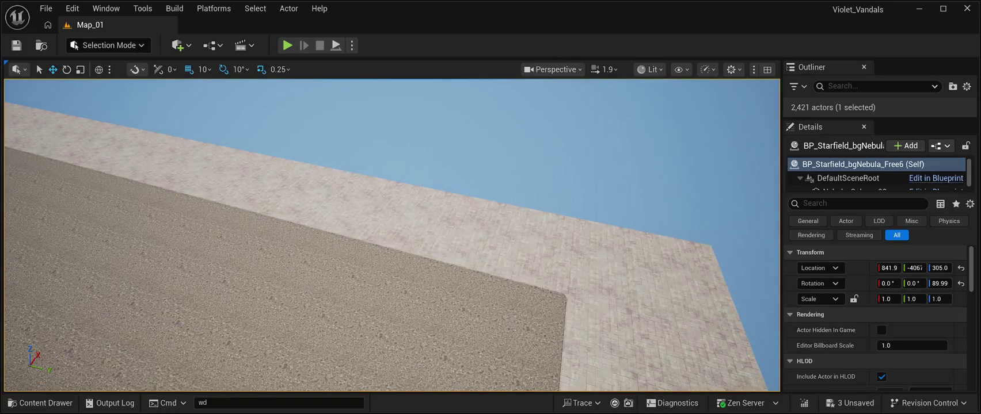
click(564, 291)
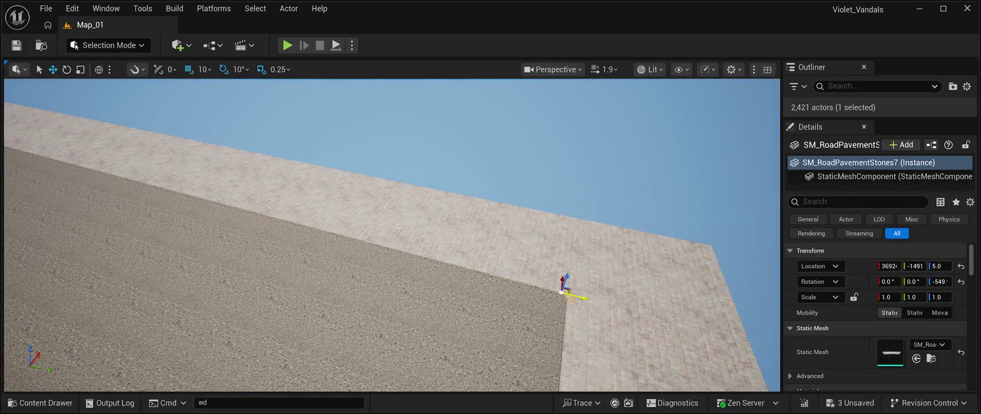
Duplicate the cap, move it along Y to the next corner and turn it -90°.
key(ctrl+d)
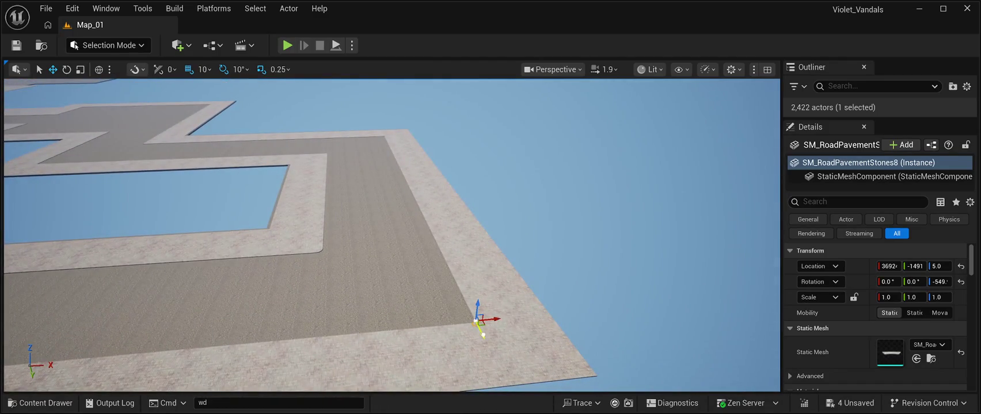
mouse_move(483, 334)
mouse_down()
mouse_move(419, 183)
mouse_move(386, 139)
mouse_up()
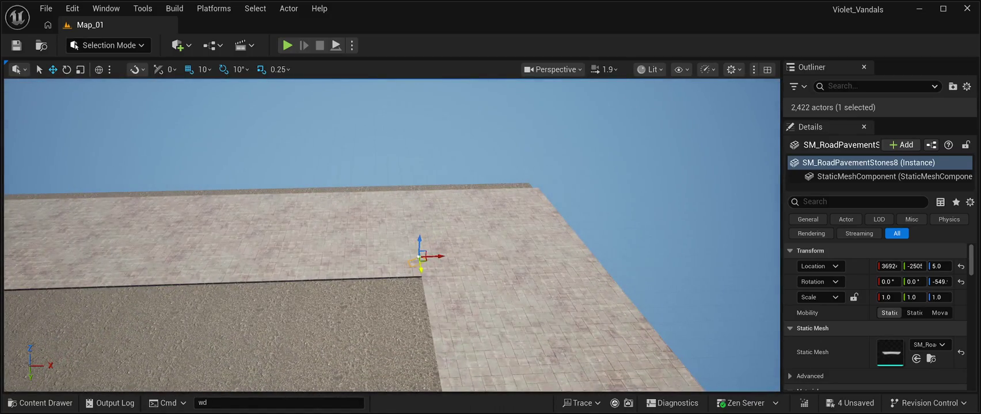
drag(422, 257, 426, 275)
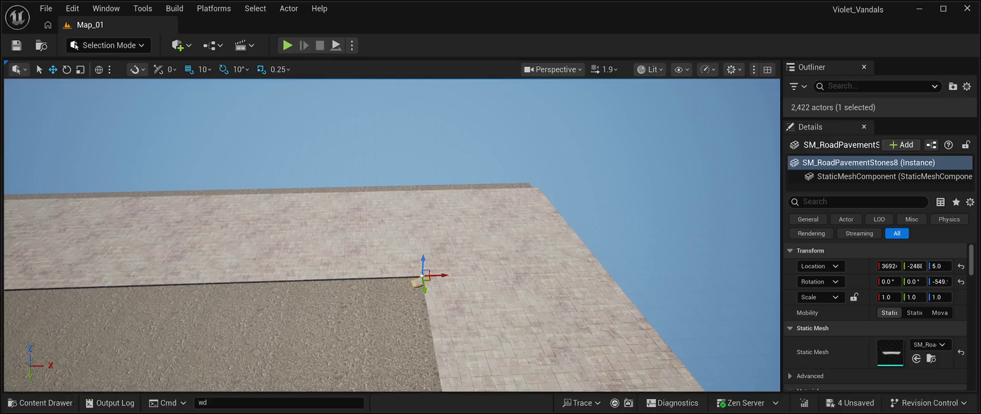
key(e)
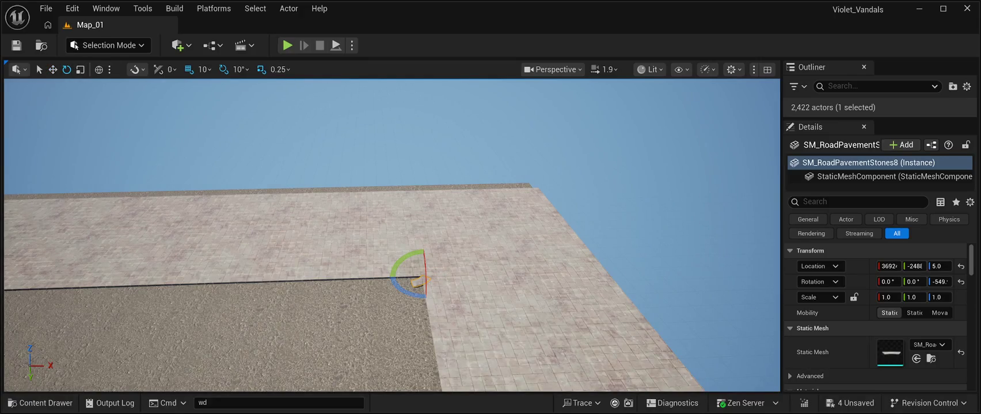
mouse_move(404, 291)
mouse_down()
mouse_move(443, 266)
mouse_move(419, 257)
mouse_up()
key(w)
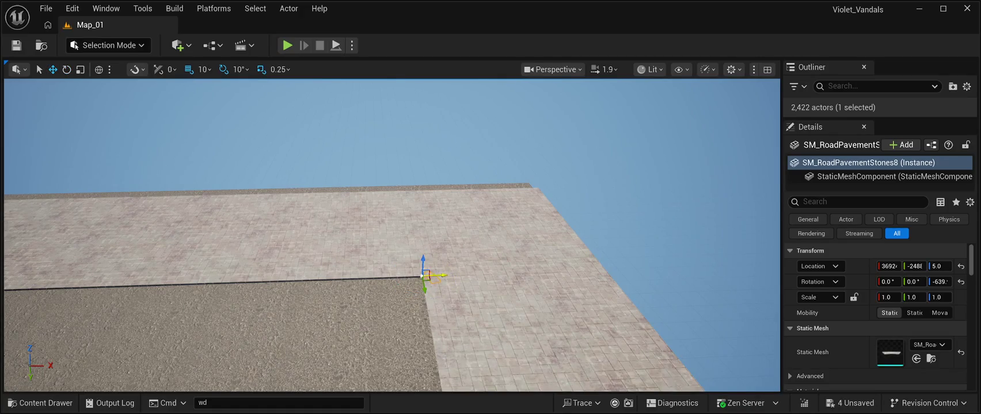
drag(445, 276, 416, 286)
Nudge the copied cap flush into the corner, closing the Y gap.
scroll(438, 273, down, 5)
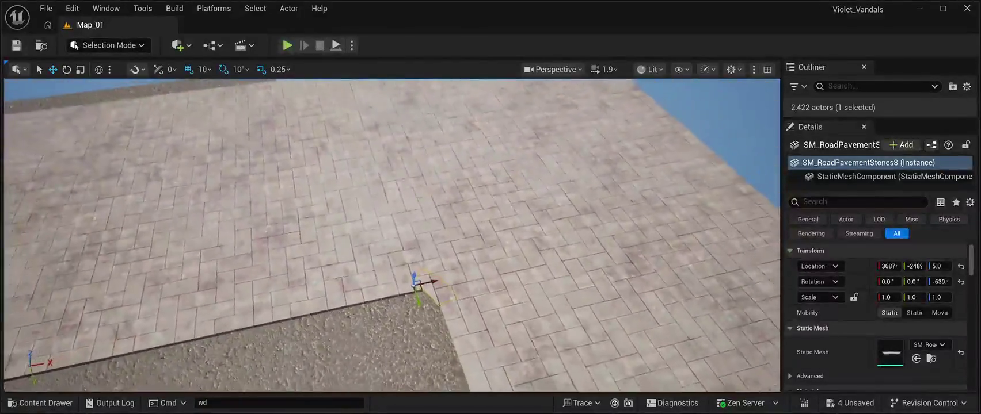
drag(439, 273, 381, 266)
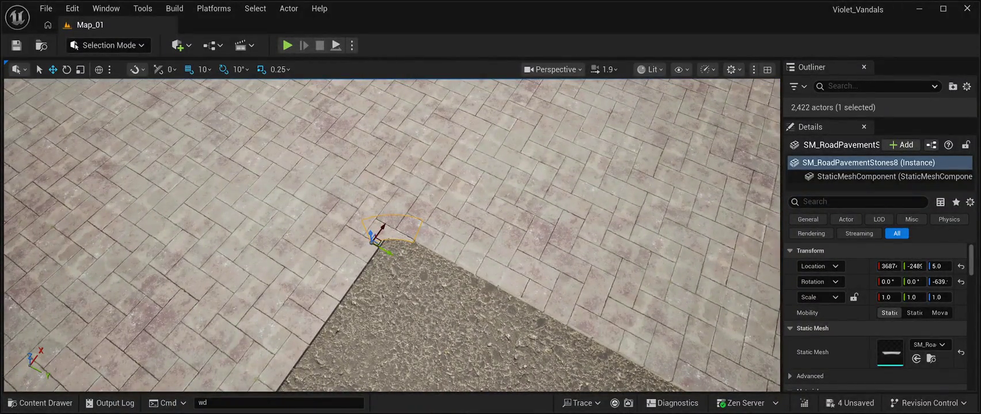
drag(385, 227, 390, 223)
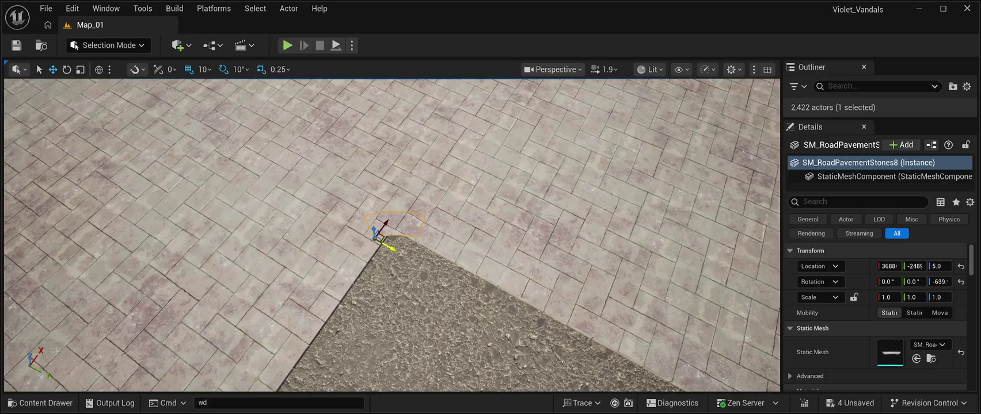
drag(394, 248, 400, 252)
scroll(392, 236, down, 10)
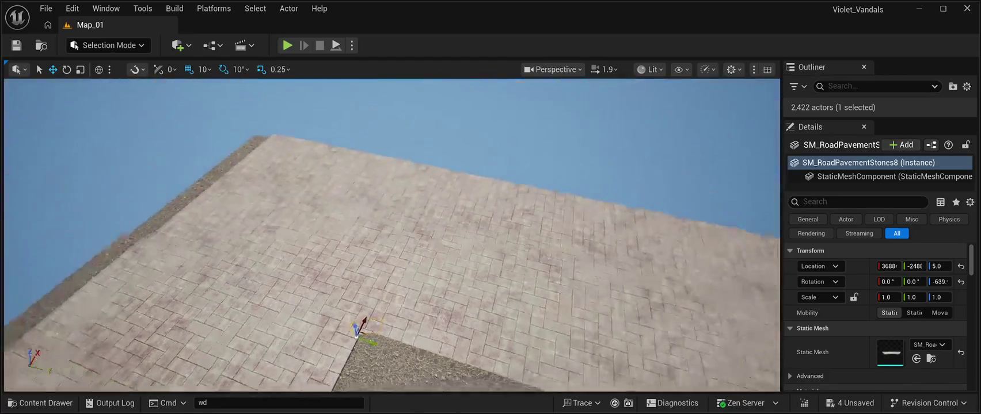
click(391, 115)
scroll(391, 236, up, 10)
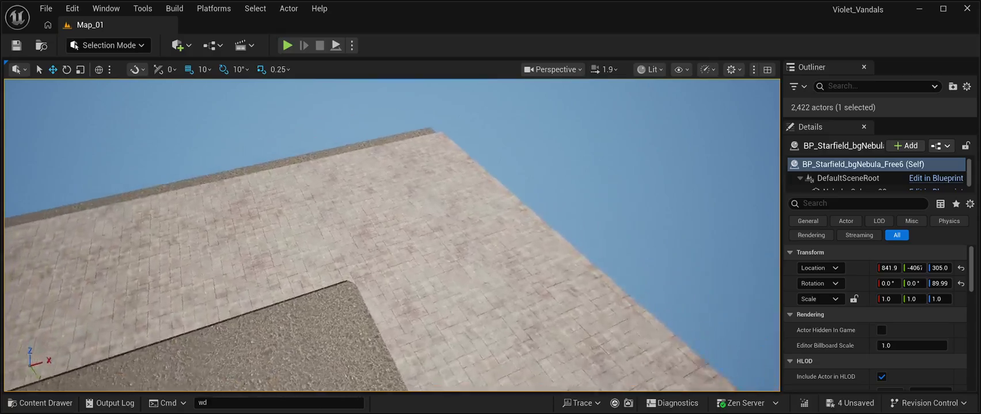
scroll(392, 236, down, 5)
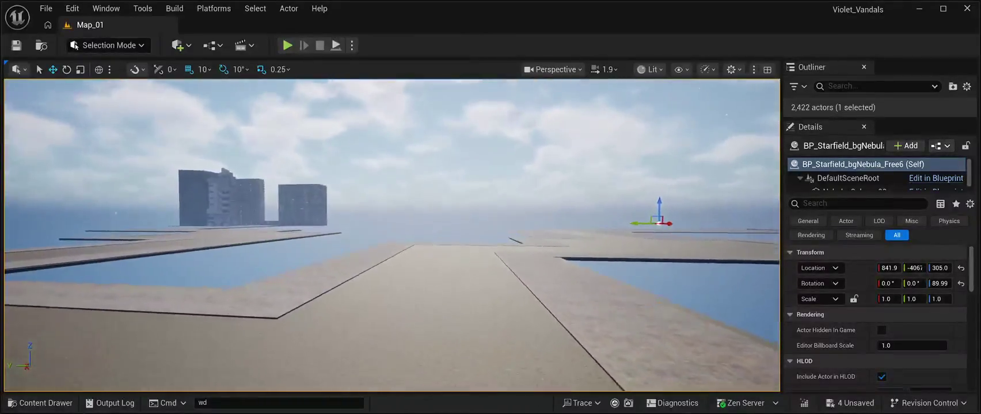
scroll(392, 236, down, 5)
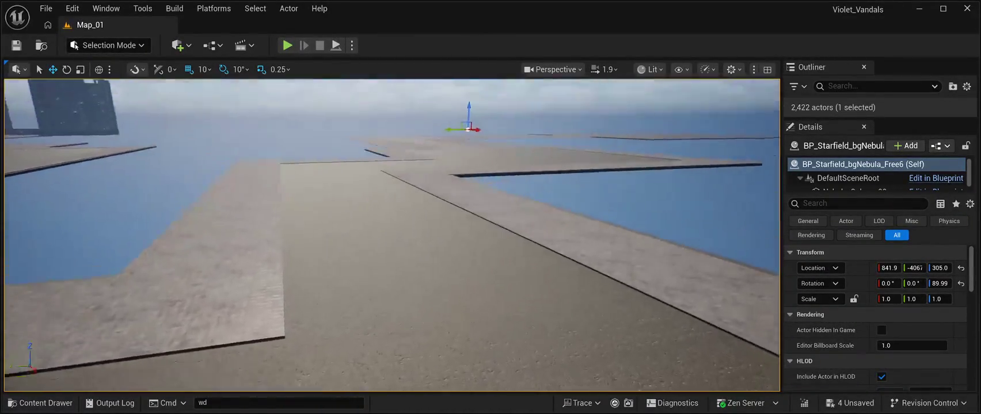
scroll(392, 236, up, 5)
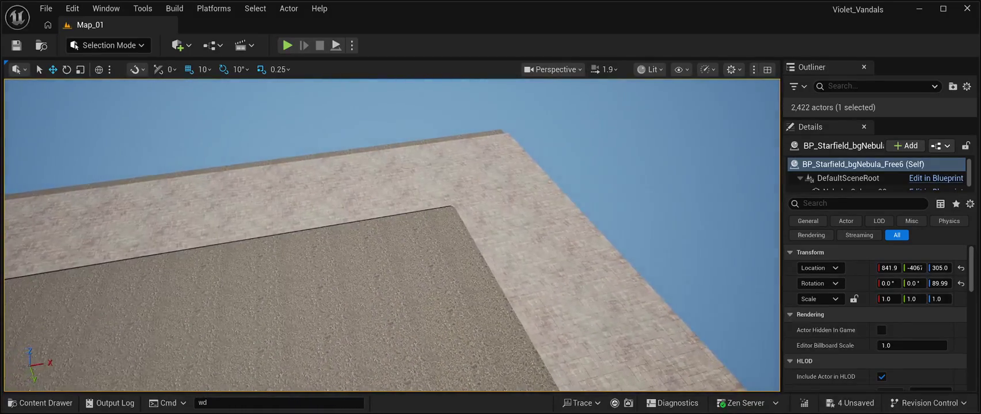
click(452, 206)
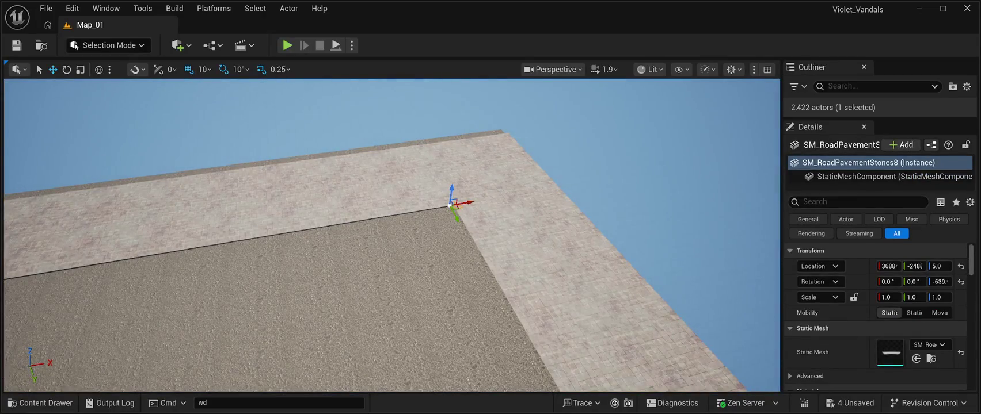
scroll(391, 236, down, 5)
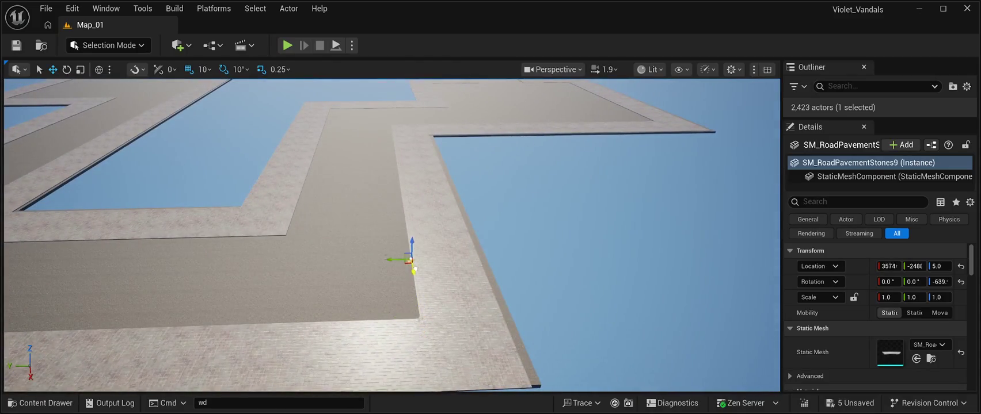
Move the new copy along X to the next road corner and turn it to face the corner.
mouse_move(414, 269)
mouse_down()
mouse_move(385, 109)
mouse_move(324, 112)
mouse_move(324, 79)
mouse_move(324, 116)
mouse_up()
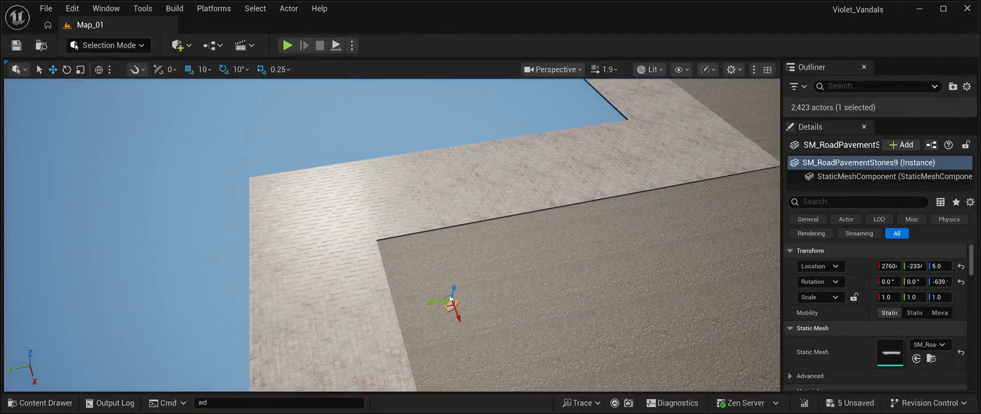
key(e)
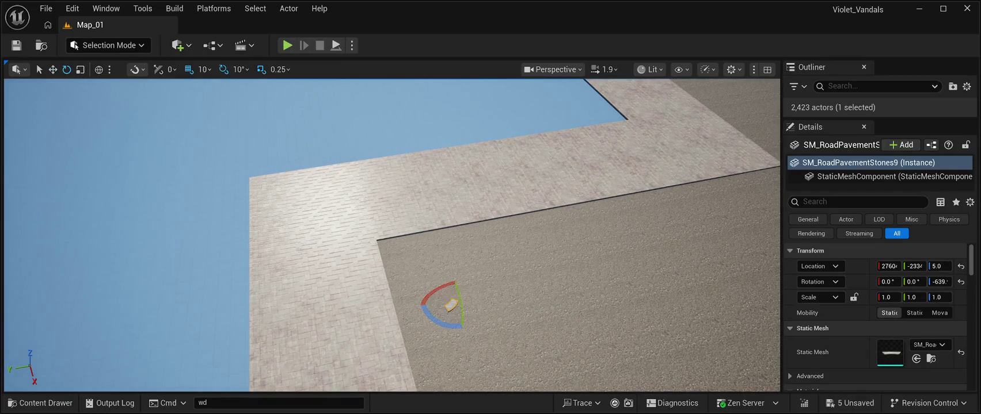
mouse_move(440, 323)
mouse_down()
mouse_move(454, 330)
mouse_move(484, 311)
mouse_move(475, 271)
mouse_up()
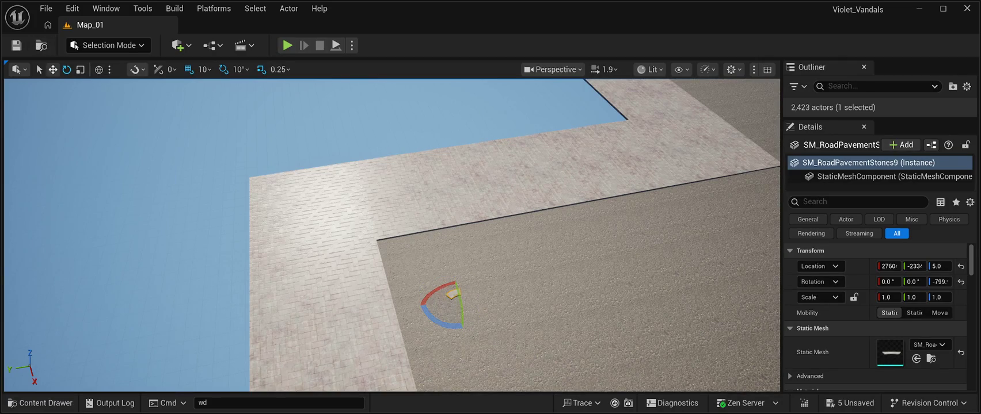
key(w)
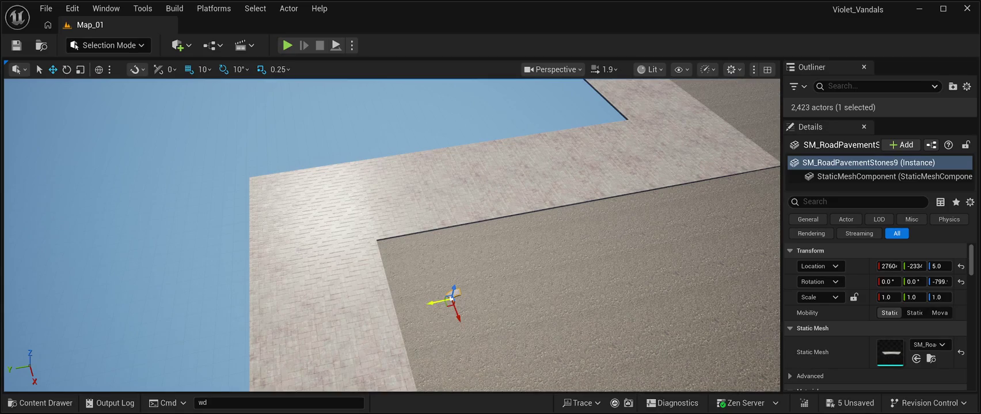
mouse_move(440, 302)
mouse_down()
mouse_move(408, 307)
mouse_move(399, 239)
mouse_move(394, 263)
mouse_move(413, 263)
mouse_up()
key(e)
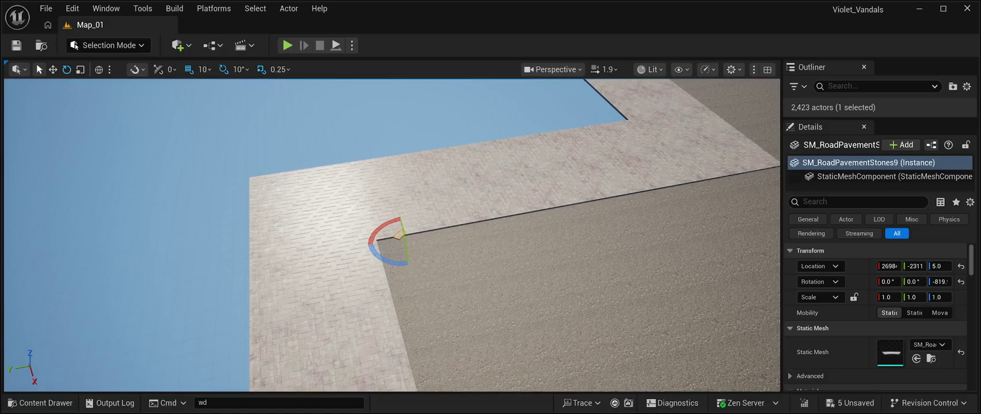
click(53, 69)
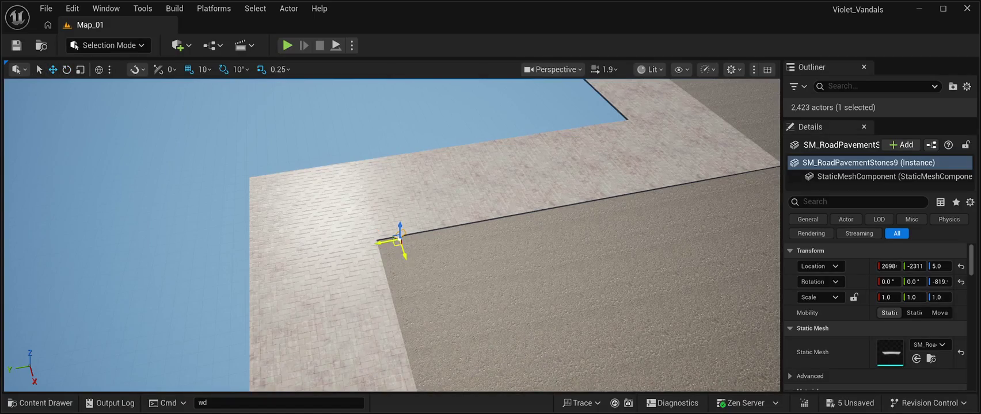
Slide the copy into the corner, adjust its angle, and deselect it.
drag(379, 242, 355, 245)
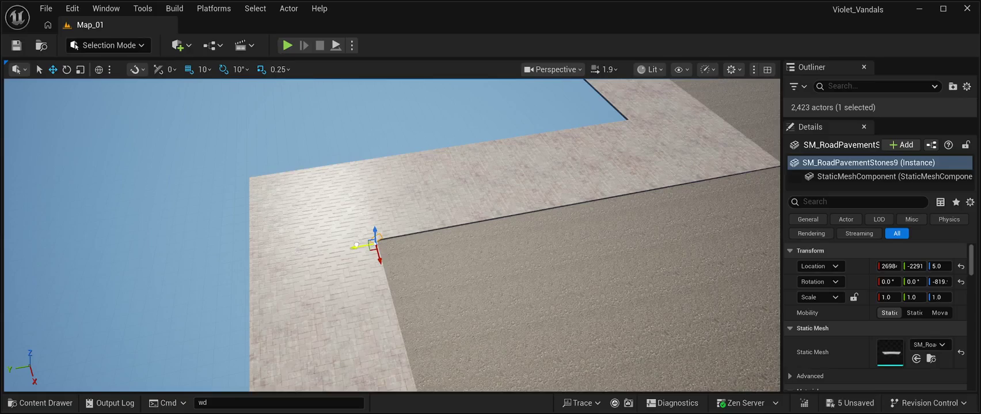
scroll(392, 235, up, 5)
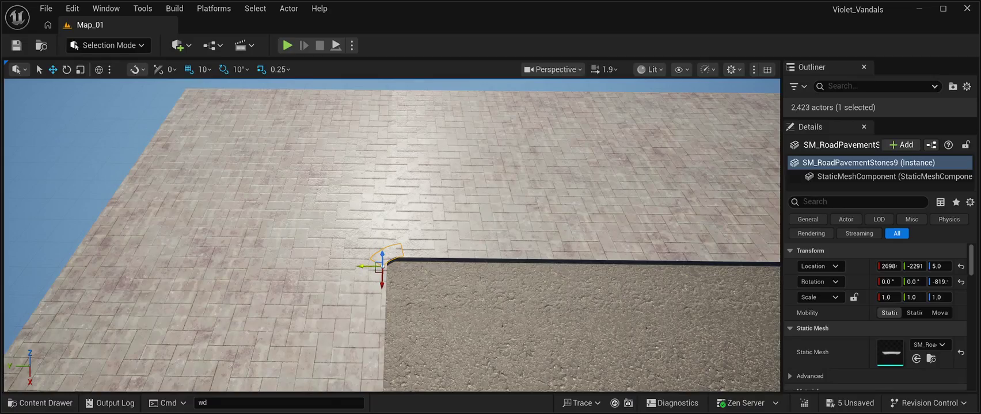
drag(365, 267, 385, 287)
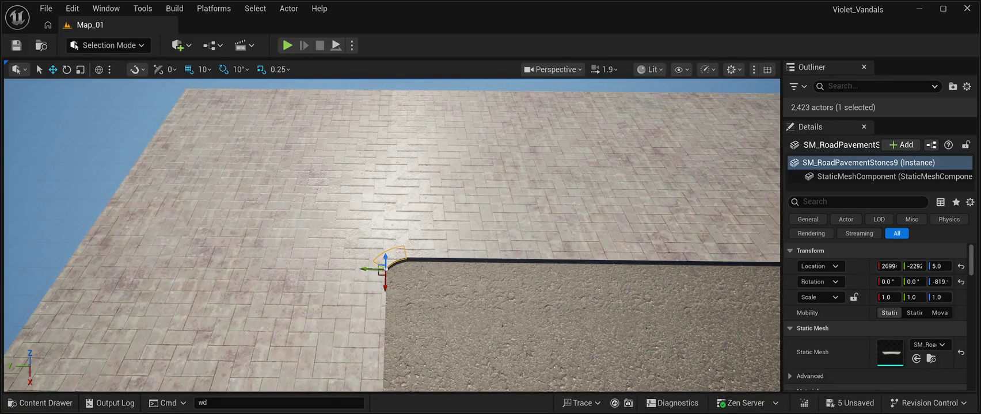
click(67, 69)
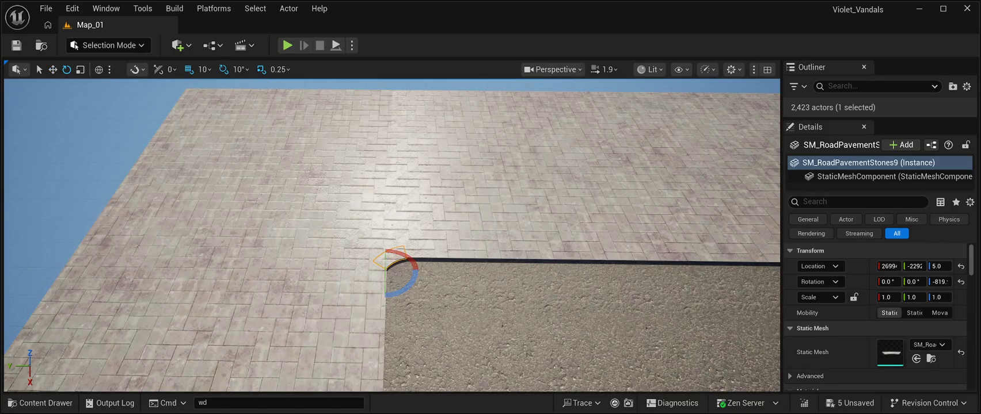
drag(385, 295, 389, 296)
click(389, 296)
Frame the road edge beside the inner corner and select the rounded corner road piece.
key(f)
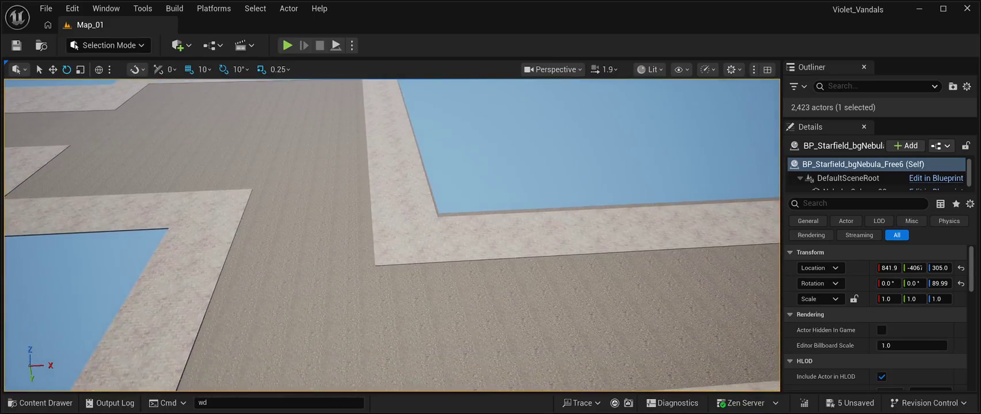
click(393, 253)
key(f)
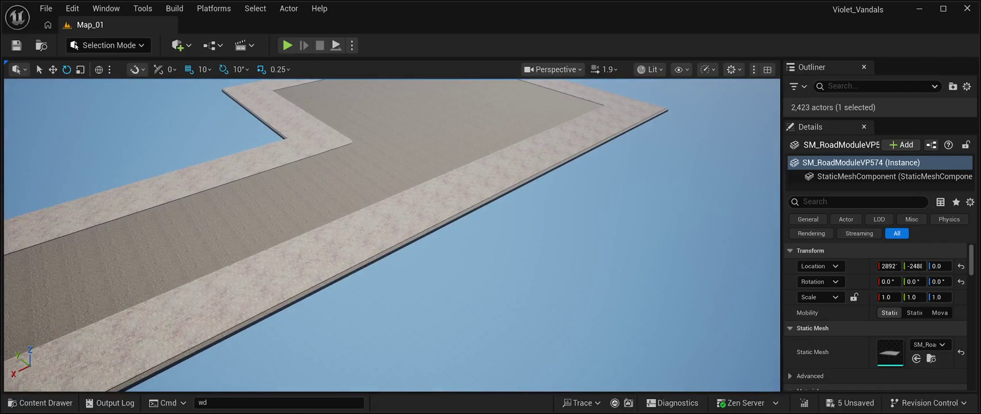
click(337, 138)
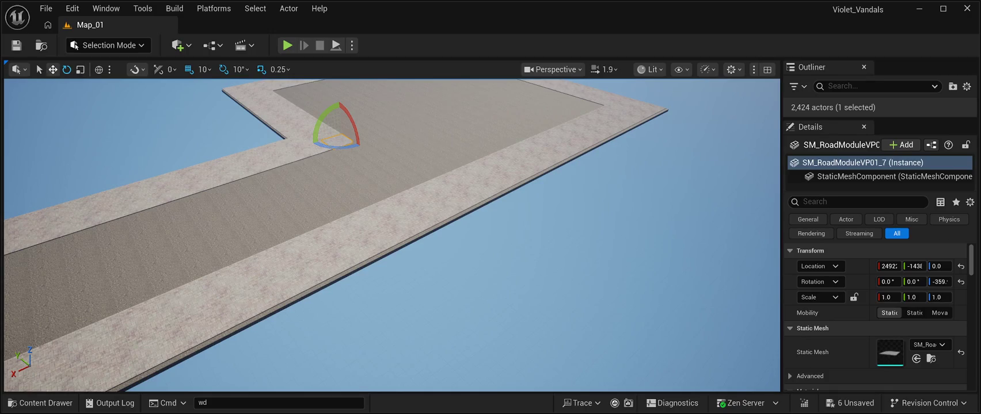
Move the rounded corner tile onto the road near the inner corner.
key(w)
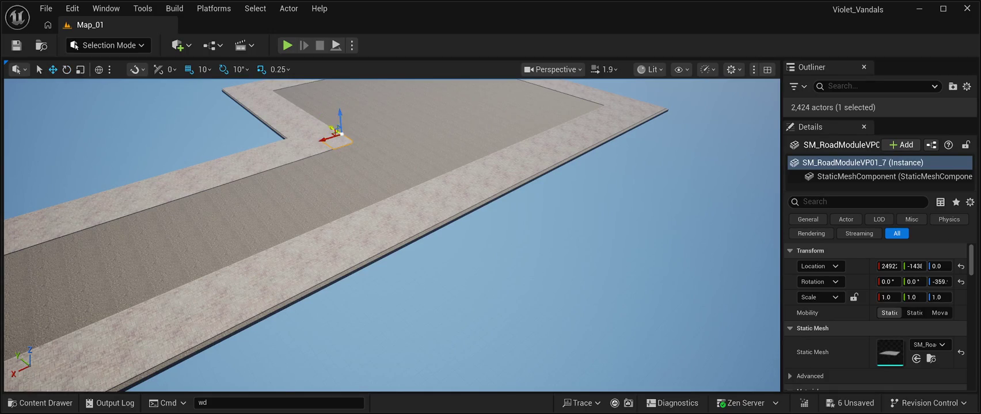
mouse_move(333, 127)
mouse_down()
mouse_move(627, 273)
mouse_move(518, 242)
mouse_up()
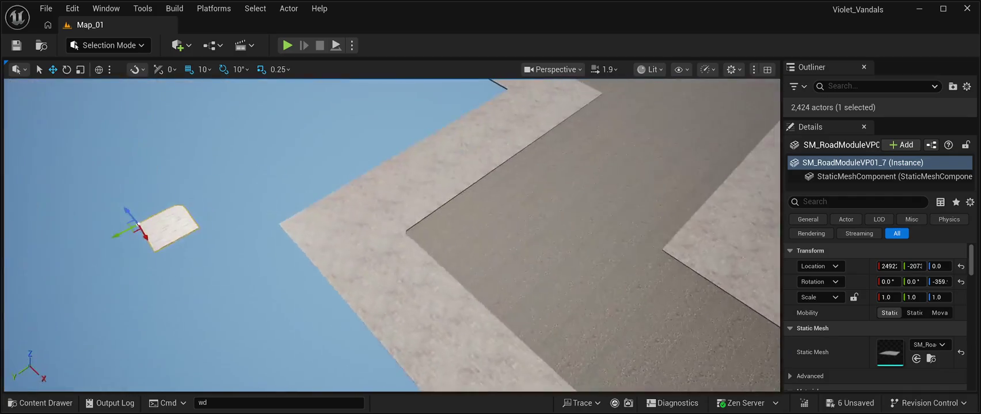
mouse_move(169, 223)
mouse_down()
mouse_move(209, 281)
mouse_move(364, 169)
mouse_move(517, 284)
mouse_up()
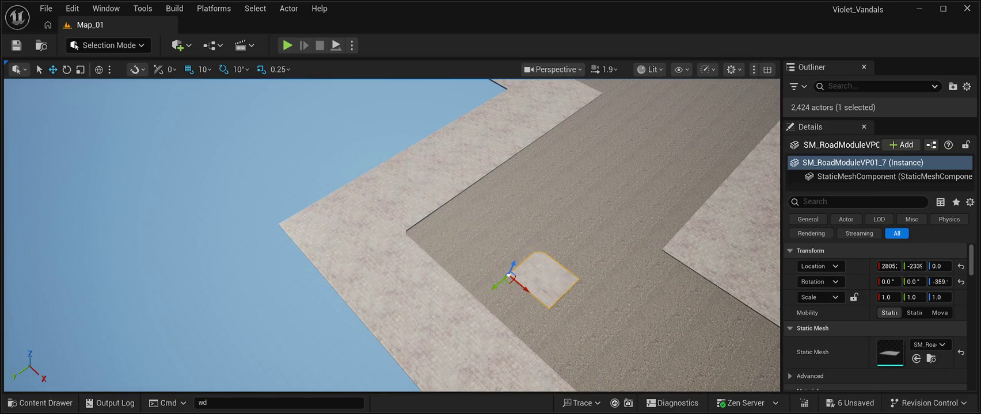
Delete road piece SM_RoadModuleVP574 and reselect the small rounded corner tile.
click(662, 253)
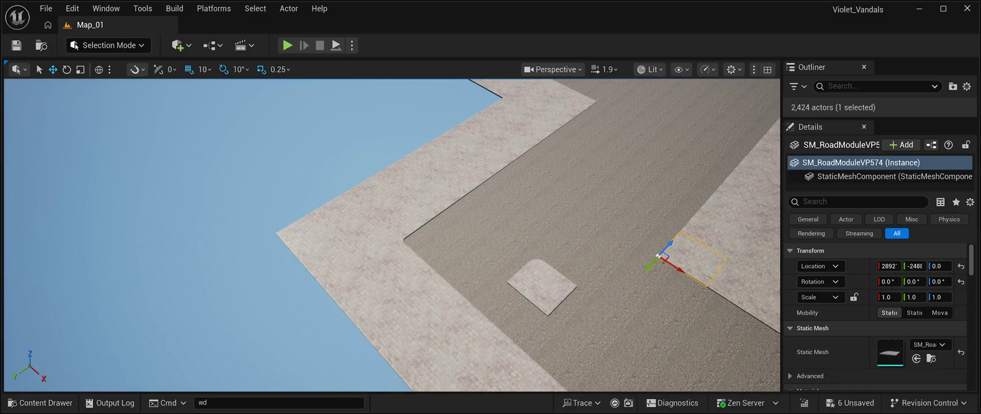
key(Delete)
key(e)
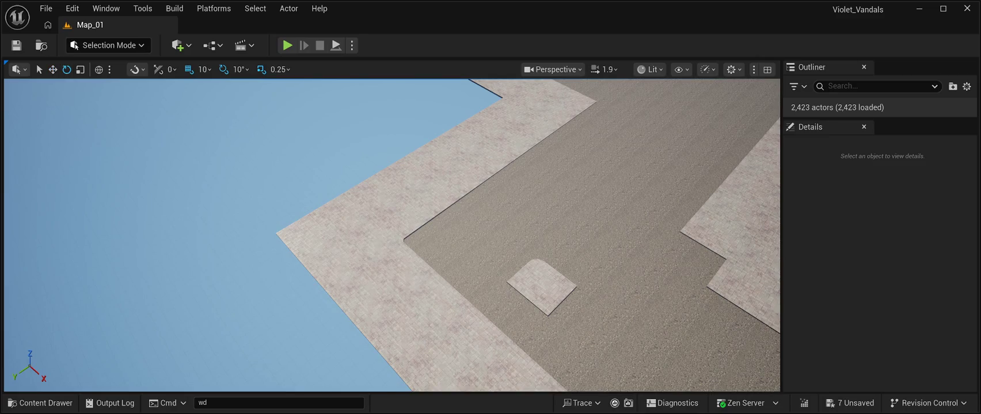
click(541, 286)
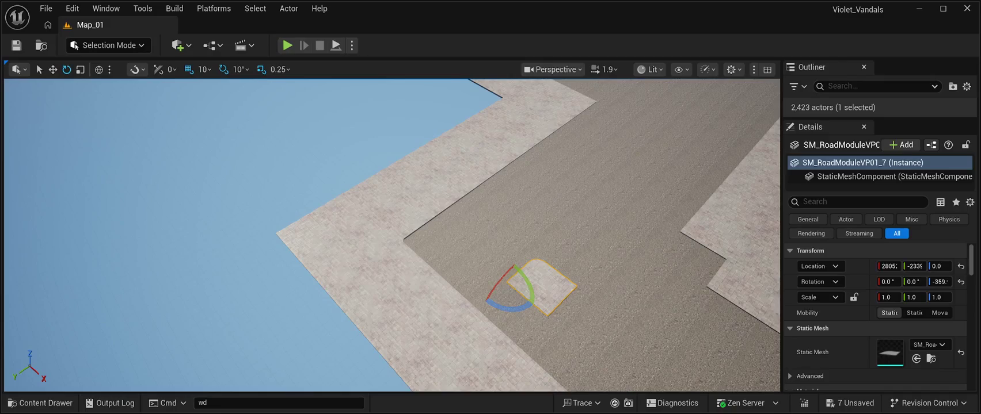
Flip the tile -180 on X, then lift, move and lower it to Z 10.
mouse_move(498, 284)
mouse_down()
mouse_move(521, 261)
mouse_move(538, 264)
mouse_move(485, 299)
mouse_up()
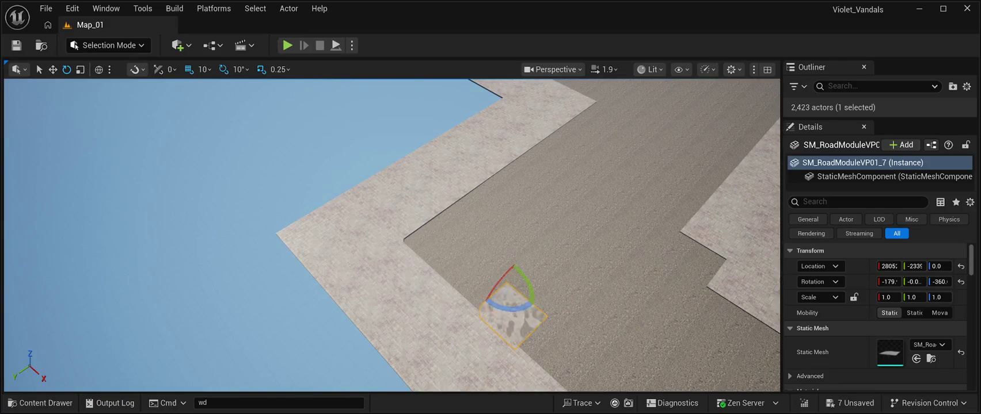
key(w)
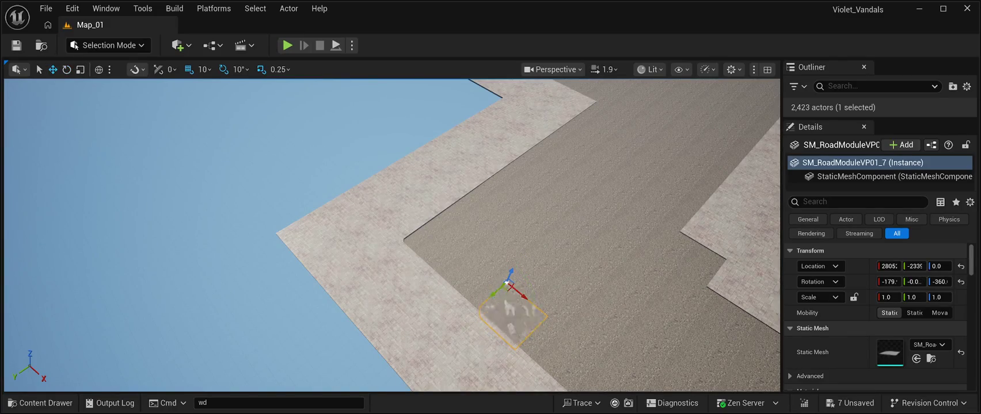
drag(509, 275, 514, 263)
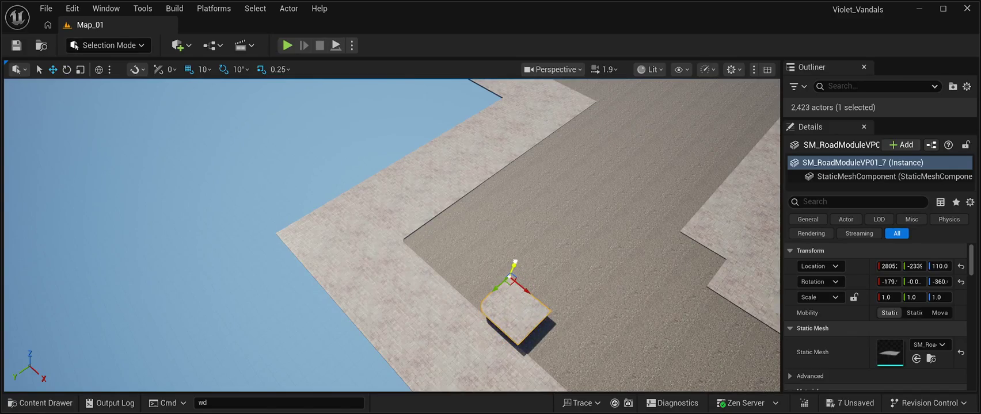
drag(540, 328, 651, 215)
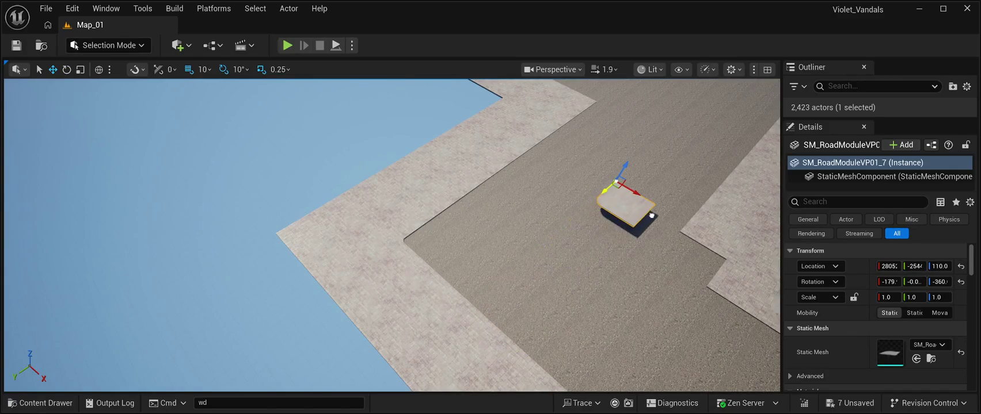
key(w)
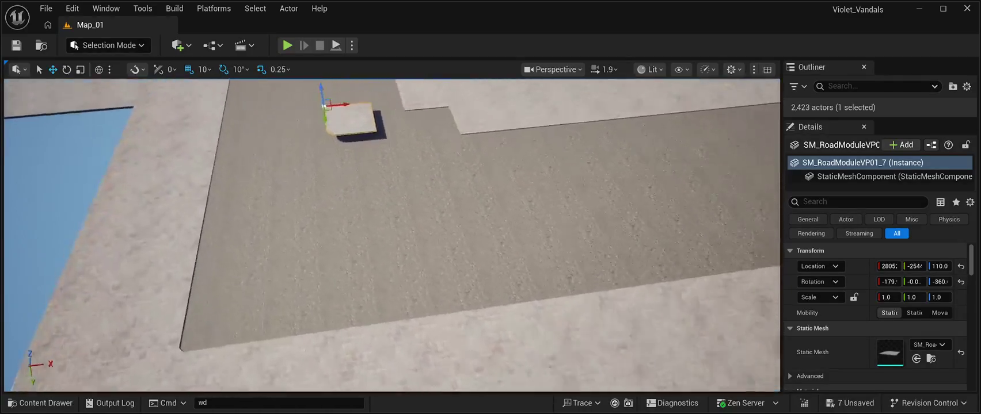
key(w)
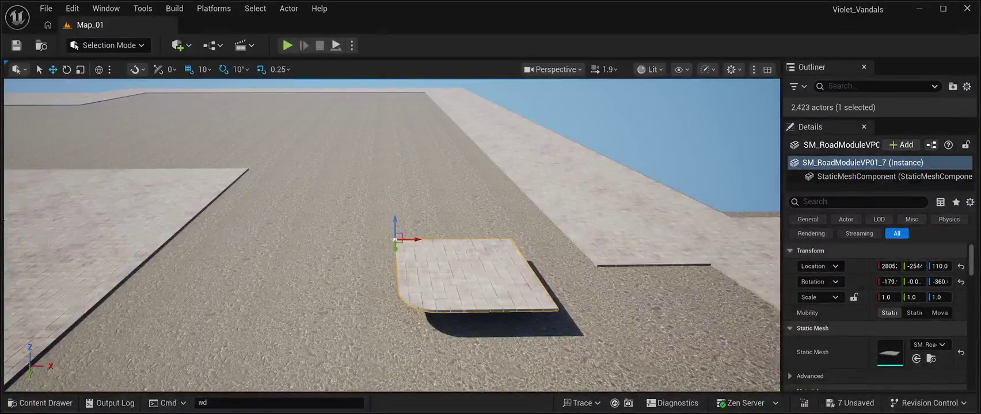
drag(413, 219, 413, 239)
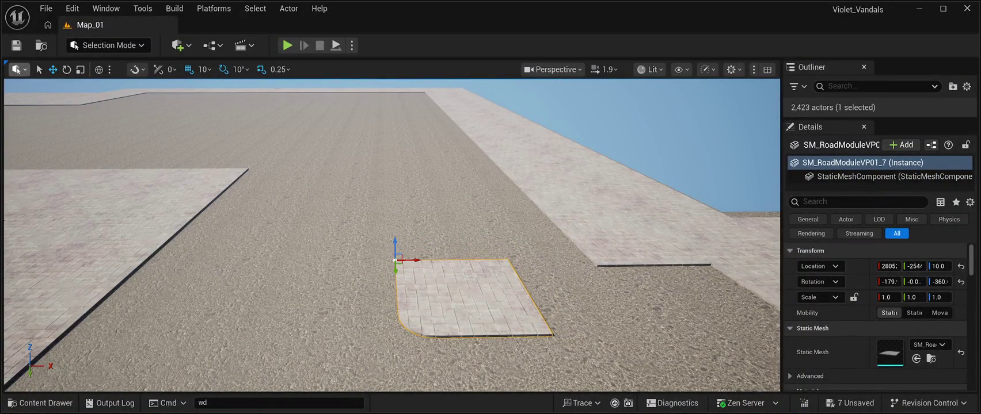
Nudge the tile along X and Y into the paved inner corner.
click(67, 69)
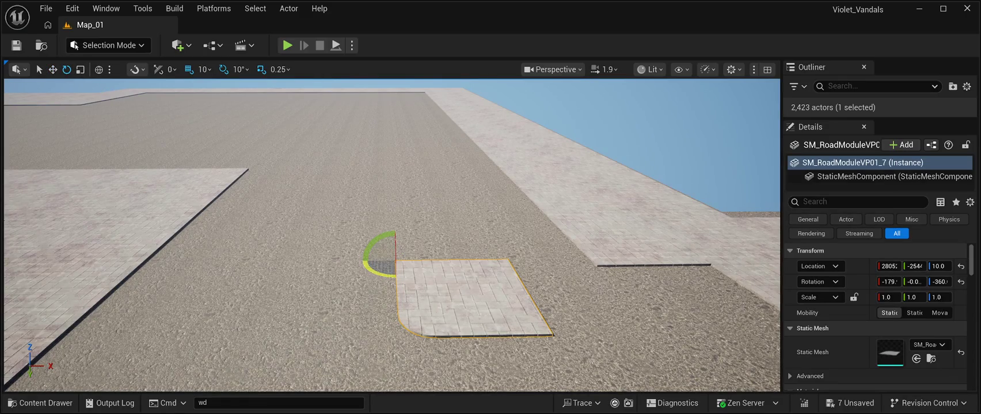
scroll(391, 236, down, 2)
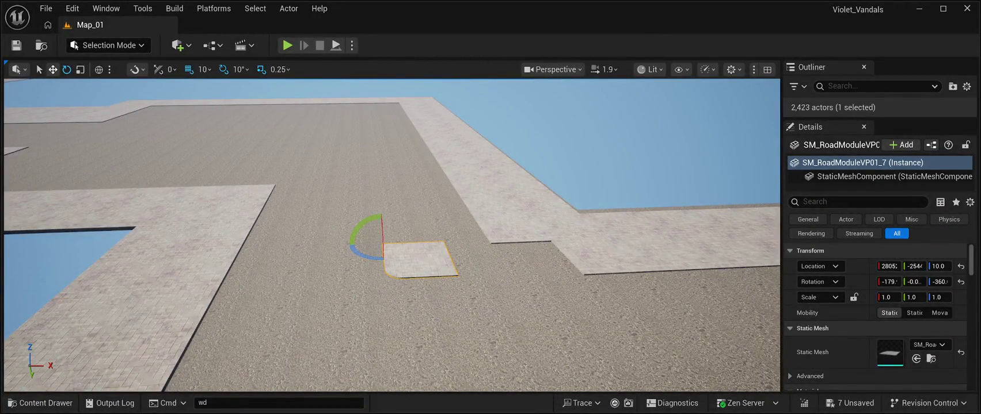
click(53, 69)
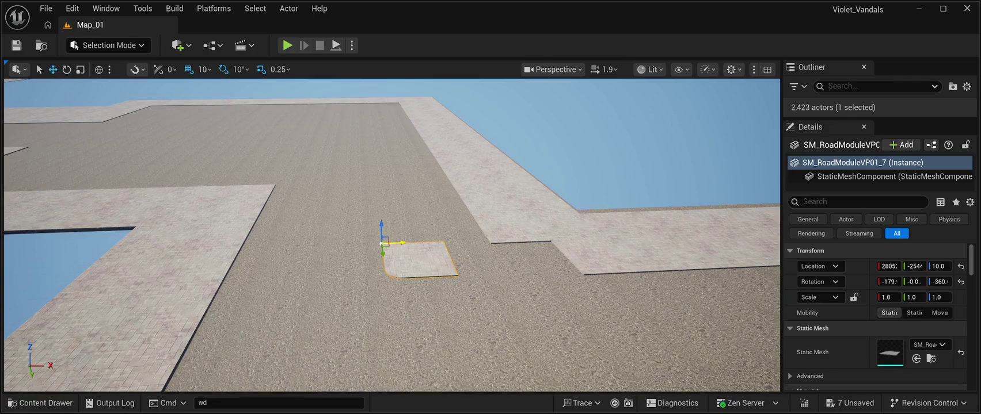
mouse_move(397, 259)
mouse_down()
mouse_move(504, 257)
mouse_move(490, 258)
mouse_up()
mouse_move(403, 317)
mouse_down()
mouse_move(379, 242)
mouse_move(408, 233)
mouse_move(410, 247)
mouse_move(413, 234)
mouse_move(394, 221)
mouse_move(518, 172)
mouse_up()
scroll(391, 236, down, 3)
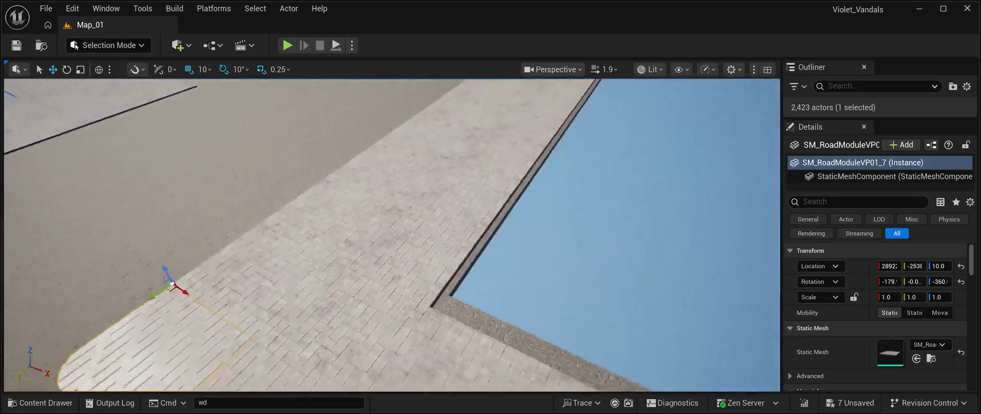
click(604, 230)
mouse_move(391, 231)
mouse_down()
mouse_move(472, 230)
mouse_move(501, 193)
mouse_up()
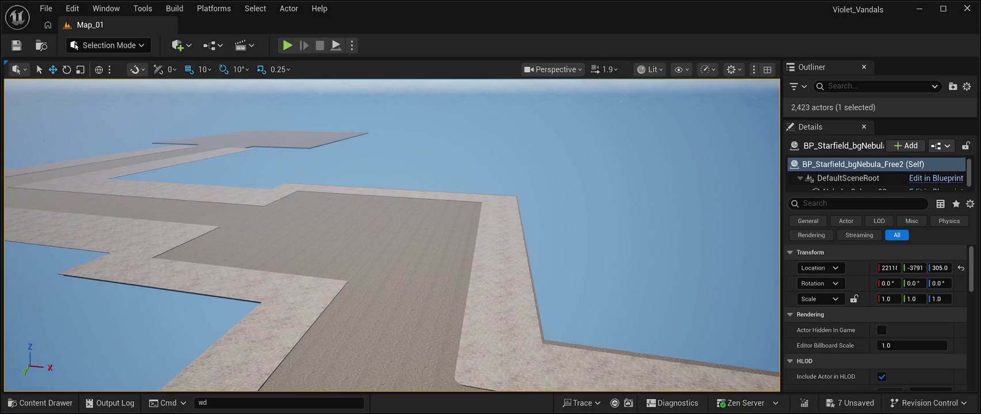
Delete the road tile at the sidewalk corner.
drag(501, 193, 513, 195)
click(305, 270)
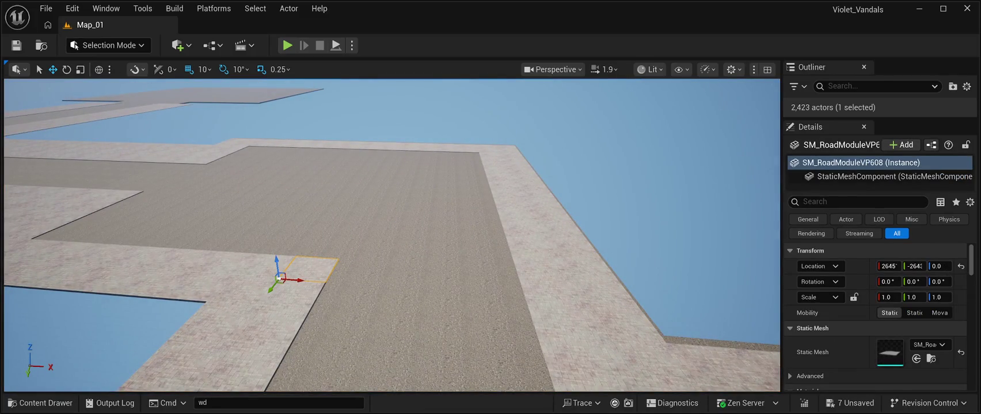
key(Delete)
Move the rounded corner tile to the other inner corner, turn it, and set height 0.0.
drag(507, 230, 513, 231)
click(507, 236)
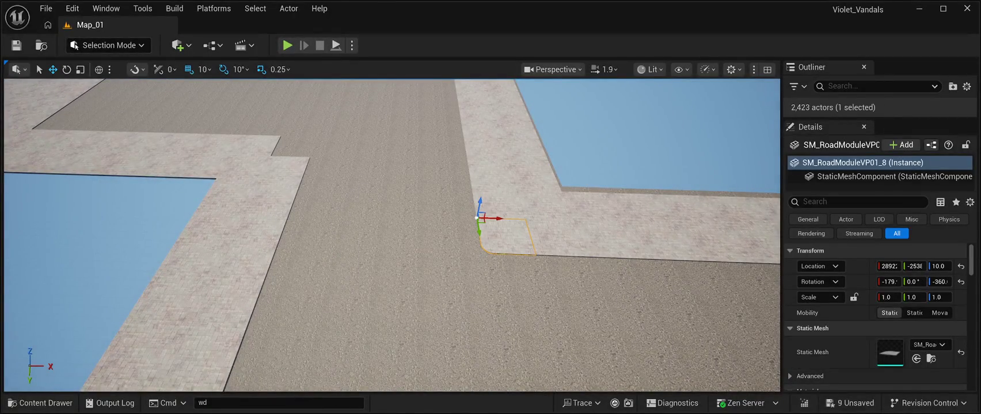
mouse_move(492, 218)
mouse_down()
mouse_move(291, 214)
mouse_move(329, 147)
mouse_up()
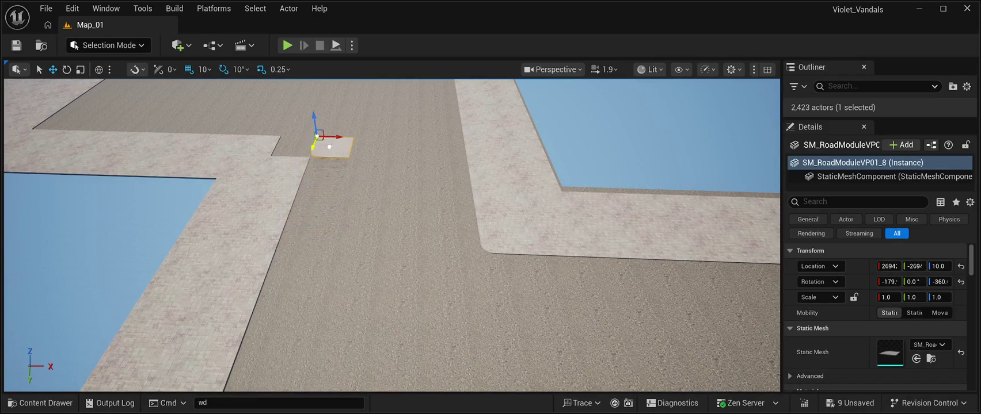
key(e)
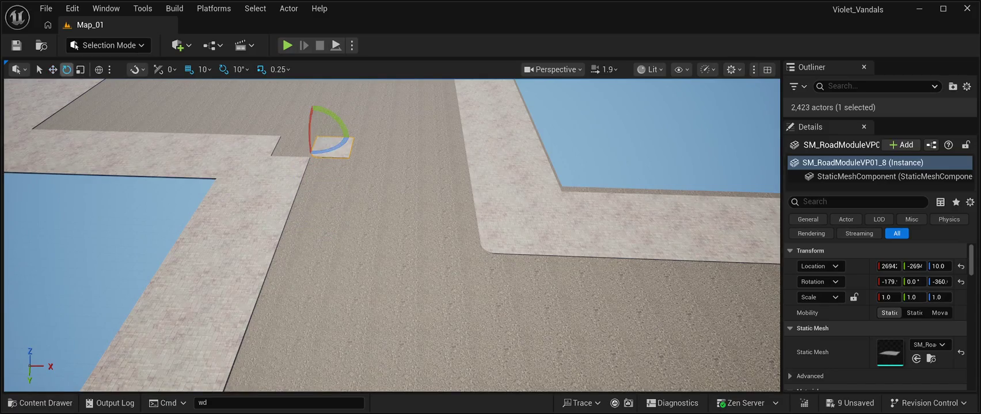
mouse_move(344, 134)
mouse_down()
mouse_move(350, 160)
mouse_move(323, 175)
mouse_move(274, 140)
mouse_up()
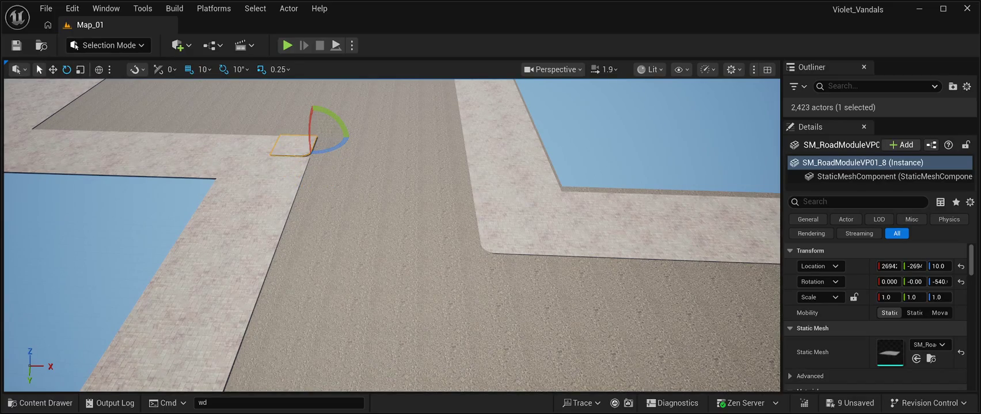
key(w)
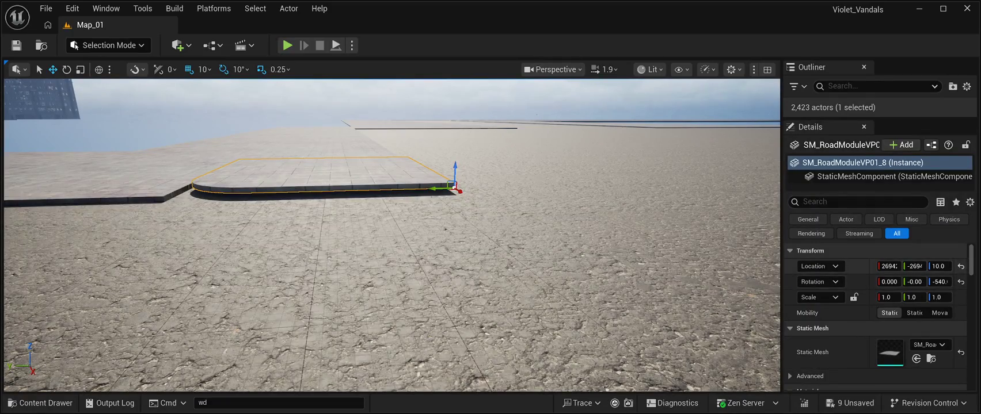
click(940, 266)
text(0)
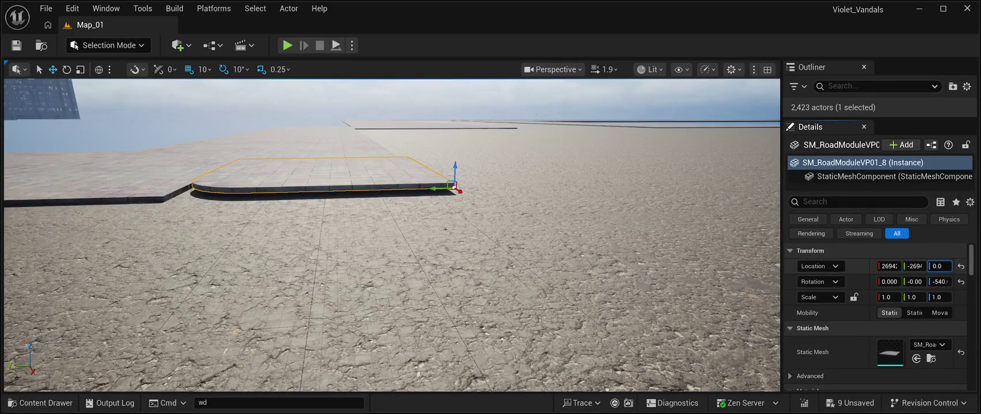
key(Return)
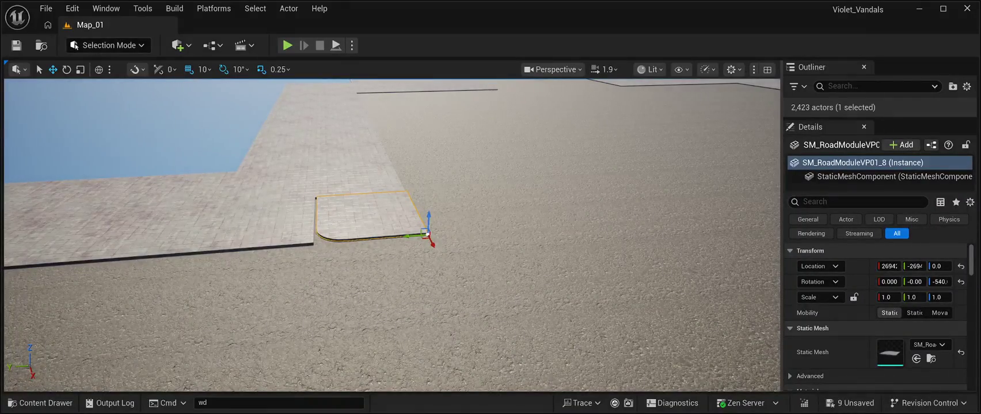
Rotate the corner piece to match the corner, move it in, and close the edge gap.
key(e)
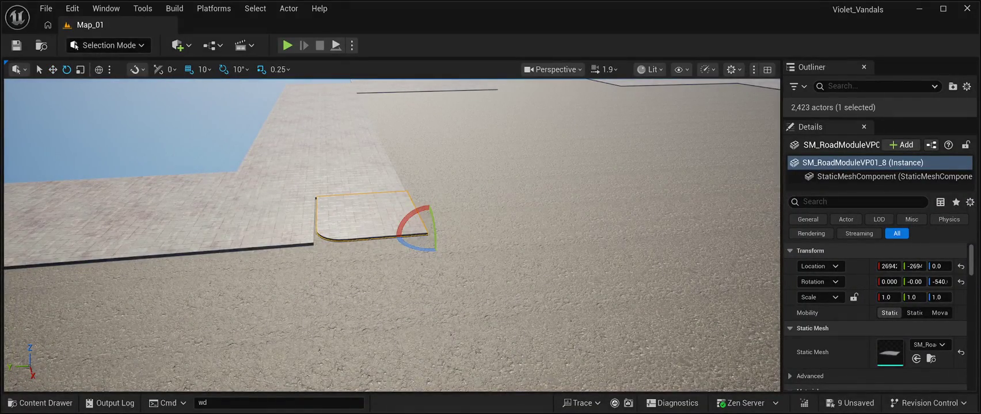
mouse_move(415, 249)
mouse_down()
mouse_move(484, 251)
mouse_move(475, 251)
mouse_up()
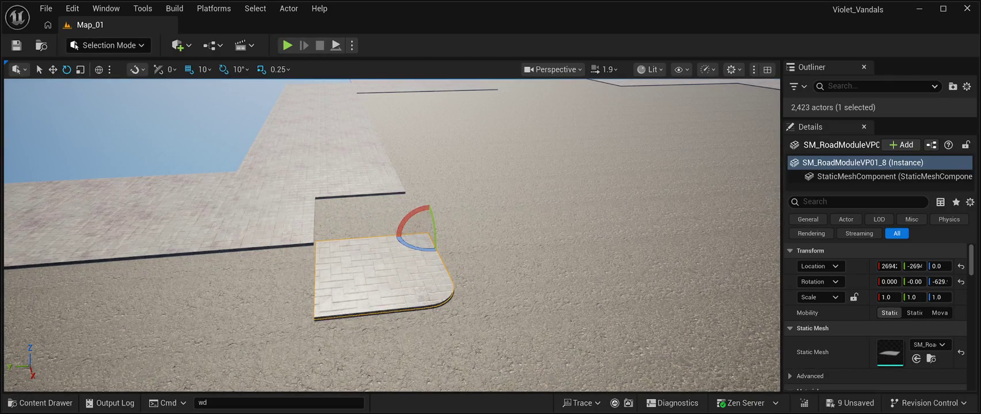
key(w)
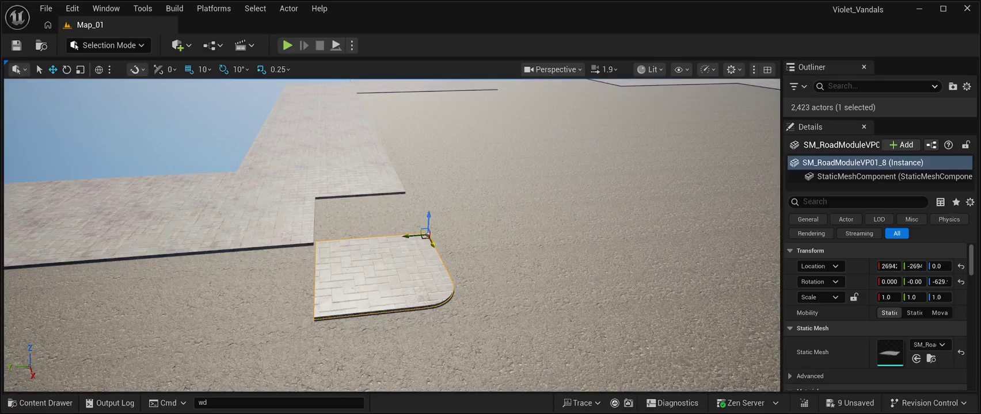
drag(433, 244, 423, 198)
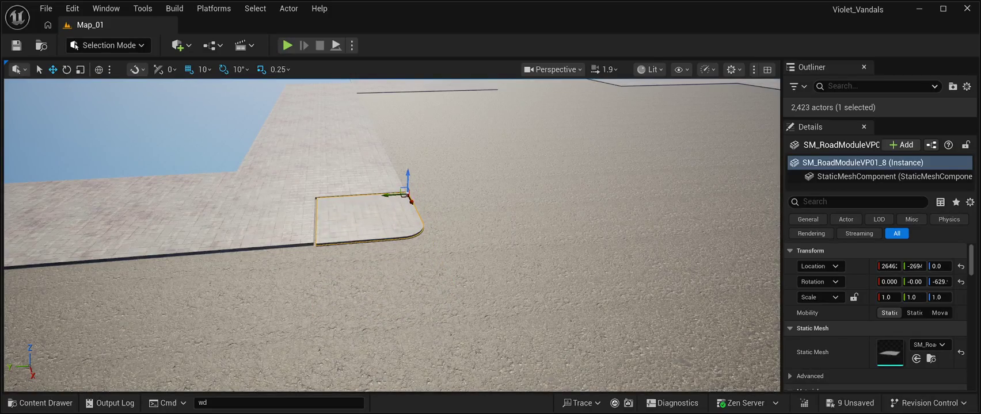
key(f)
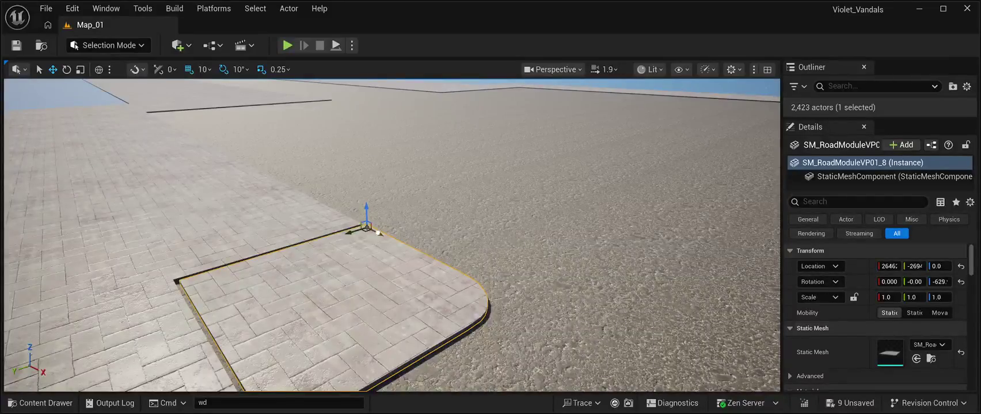
drag(378, 232, 376, 231)
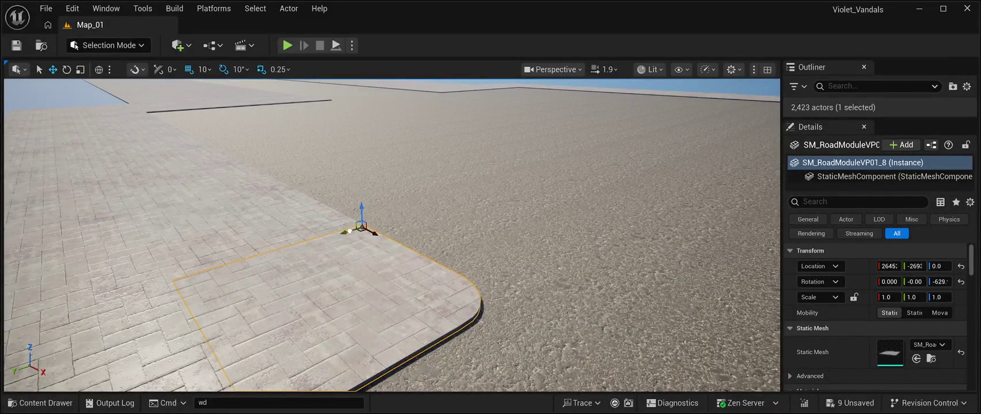
scroll(391, 236, down, 5)
click(345, 98)
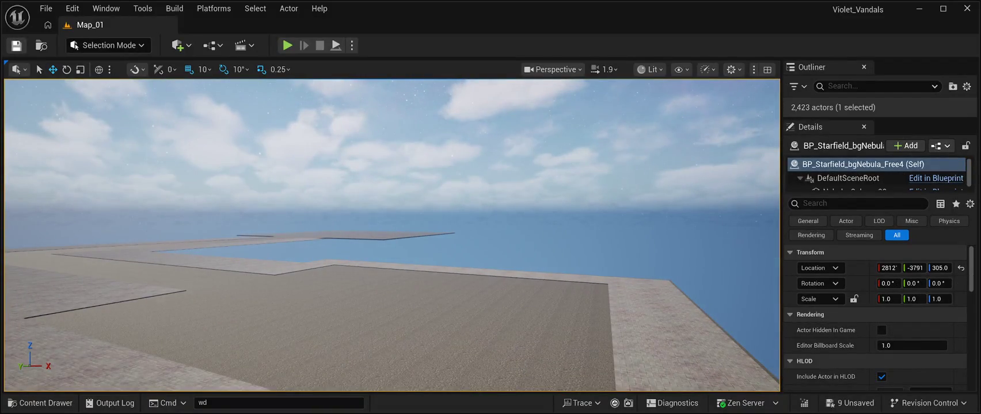
Save all changes and select the curved pavement-stone cap SM_RoadPavementStones9.
key(ctrl+s)
mouse_move(392, 236)
mouse_down()
mouse_move(417, 196)
mouse_move(420, 161)
mouse_move(429, 250)
mouse_move(443, 253)
mouse_move(459, 223)
mouse_up()
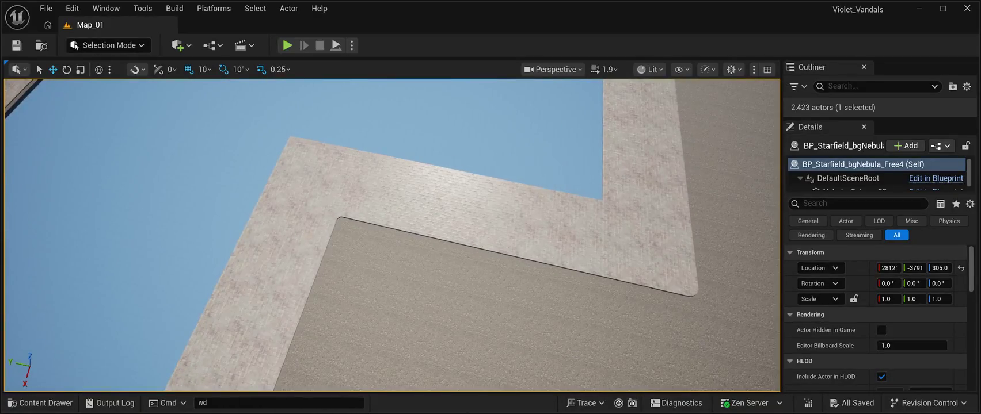
click(308, 230)
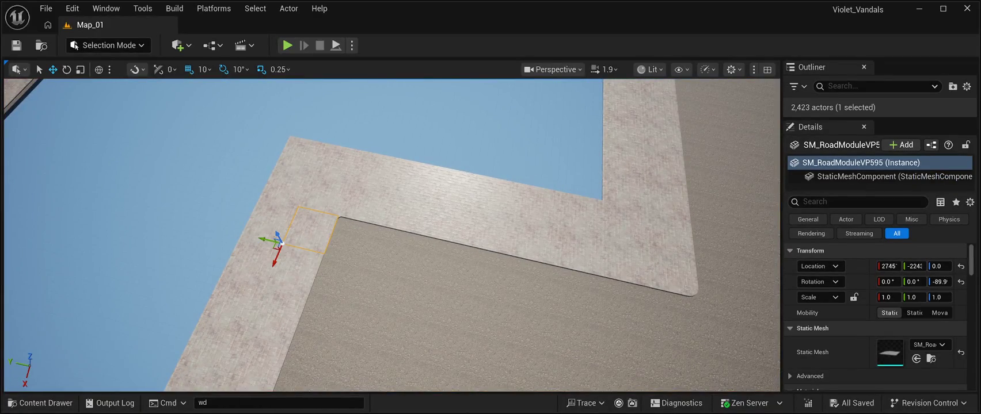
click(336, 219)
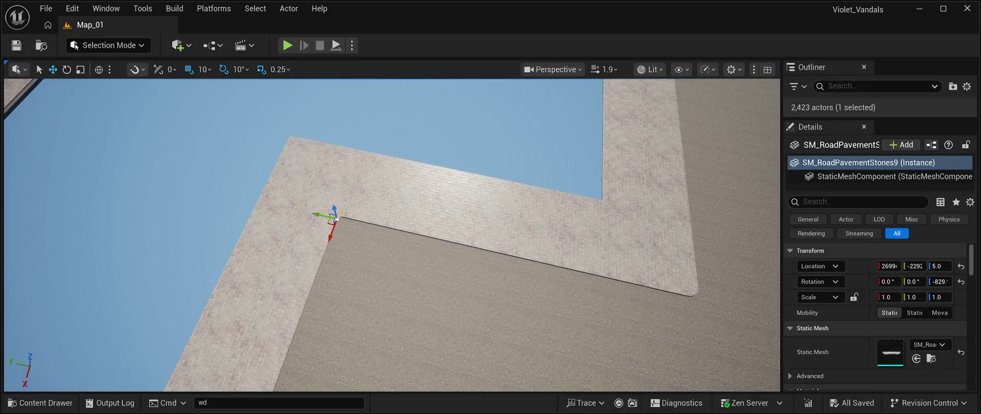
scroll(328, 233, up, 2)
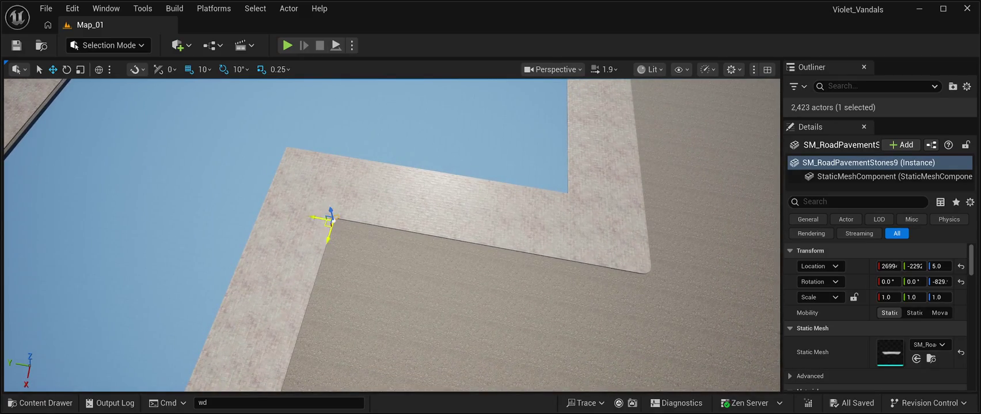
Duplicate the cap, fit the copy into the next inner sidewalk corner, and save.
key(ctrl+d)
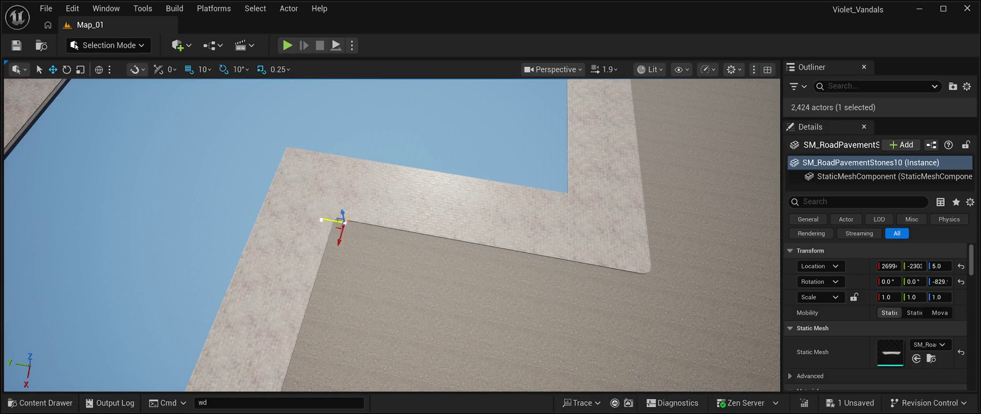
drag(333, 221, 737, 290)
key(f)
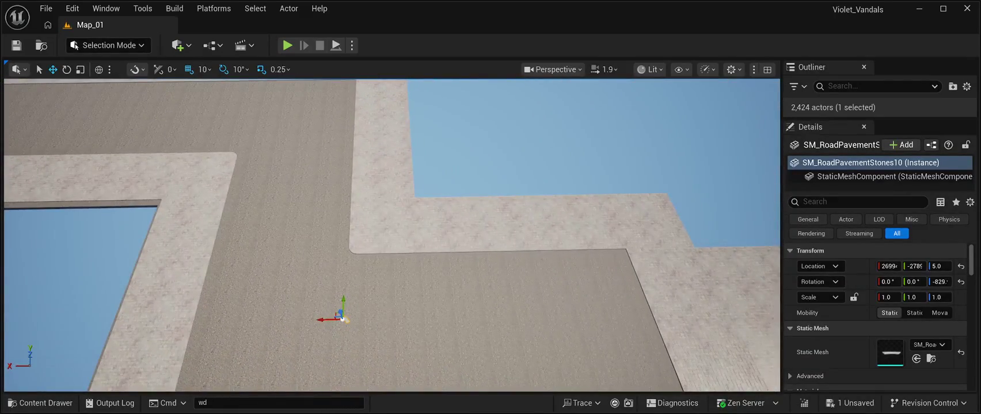
drag(344, 320, 590, 320)
mouse_move(613, 282)
mouse_down()
mouse_move(613, 237)
mouse_move(588, 254)
mouse_move(609, 254)
mouse_move(601, 249)
mouse_move(633, 207)
mouse_move(676, 199)
mouse_up()
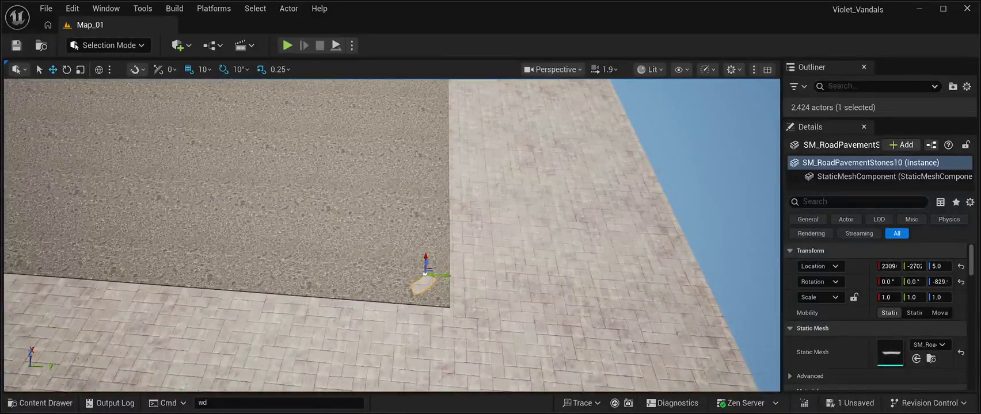
mouse_move(448, 275)
mouse_down()
mouse_move(470, 279)
mouse_move(457, 276)
mouse_move(472, 299)
mouse_move(363, 314)
mouse_move(375, 357)
mouse_move(369, 173)
mouse_move(374, 241)
mouse_move(377, 196)
mouse_move(383, 207)
mouse_move(374, 270)
mouse_up()
key(ctrl+s)
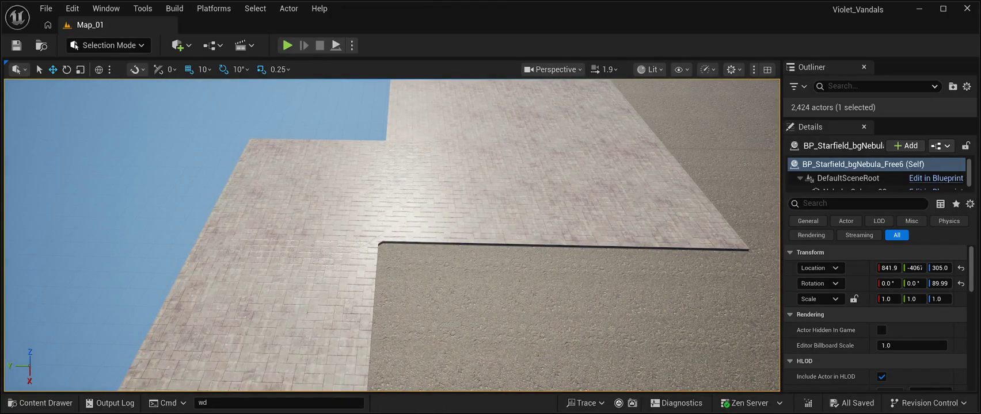
Duplicate the cap again to the far inner corner, rotated 90 degrees onto the edge.
click(368, 253)
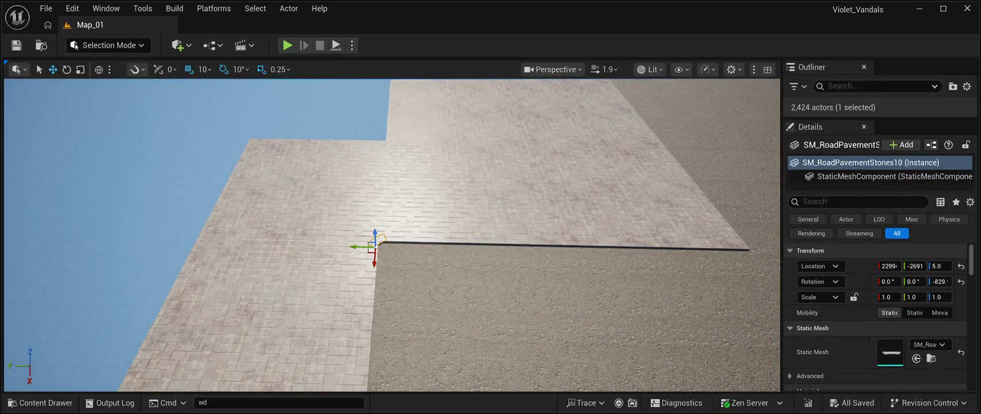
key(ctrl+d)
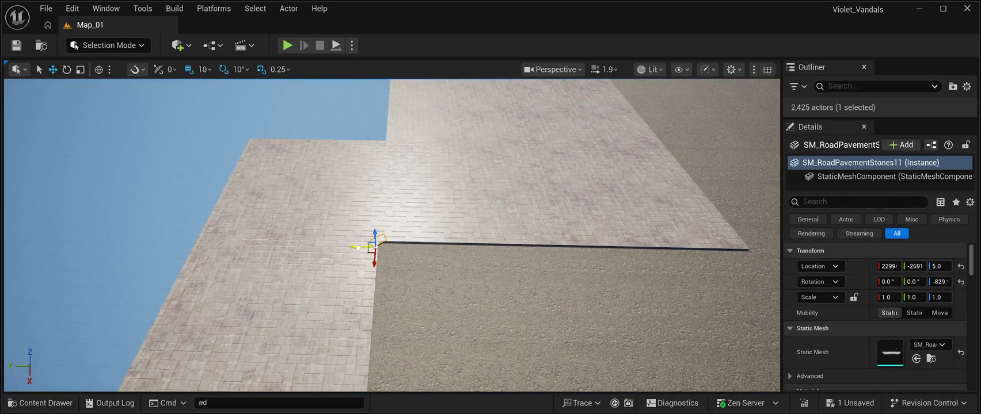
drag(357, 247, 738, 257)
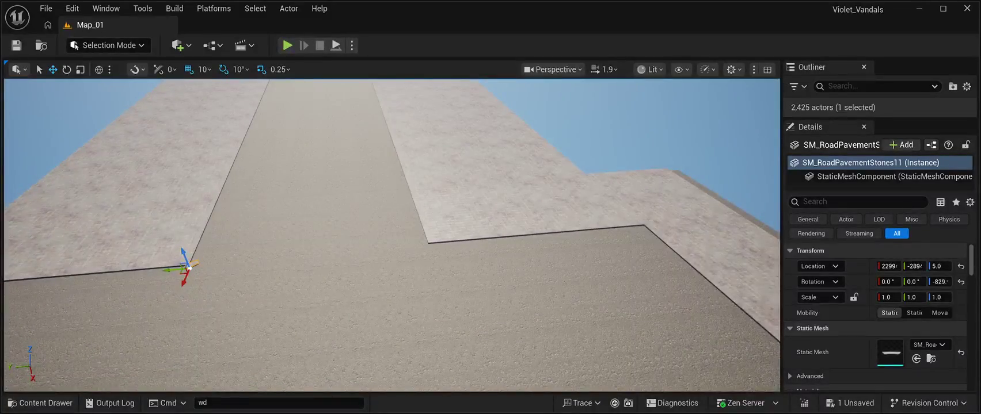
drag(189, 268, 614, 255)
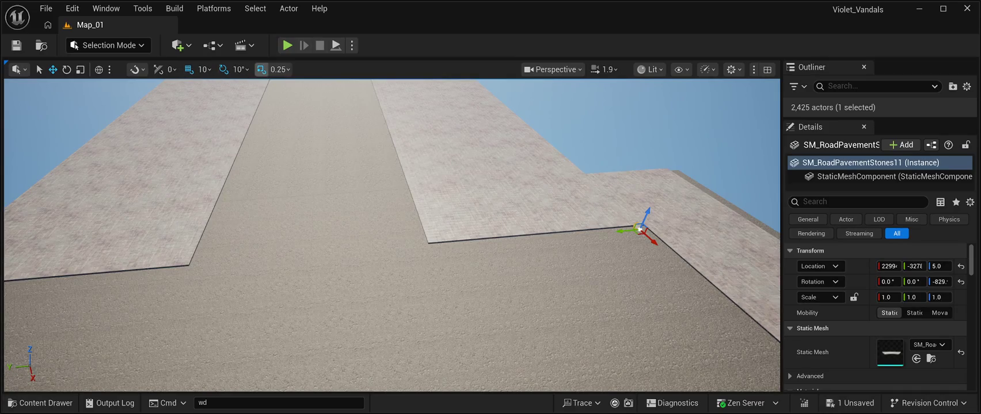
click(66, 69)
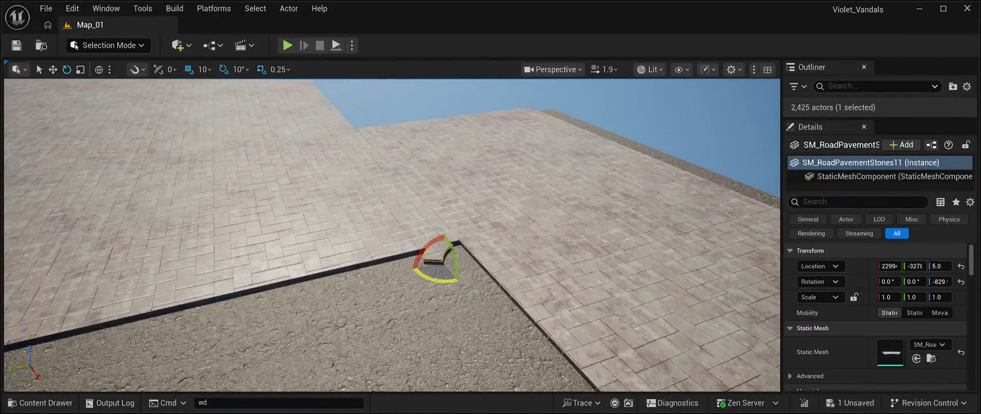
drag(436, 281, 403, 276)
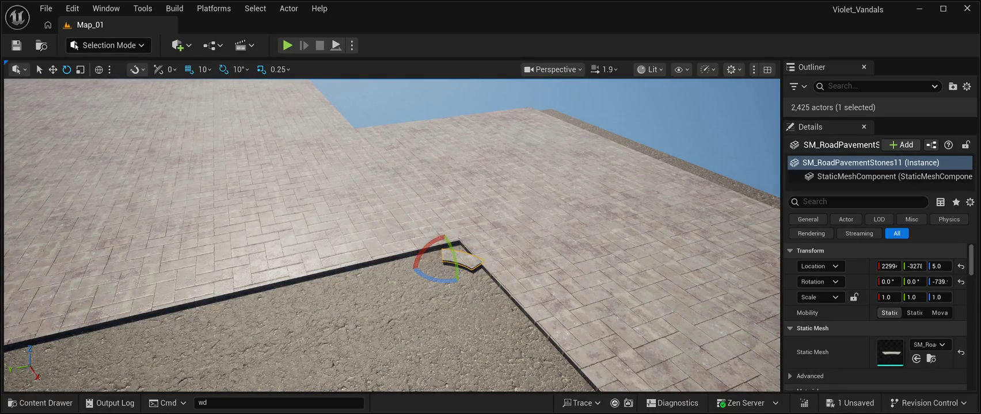
key(w)
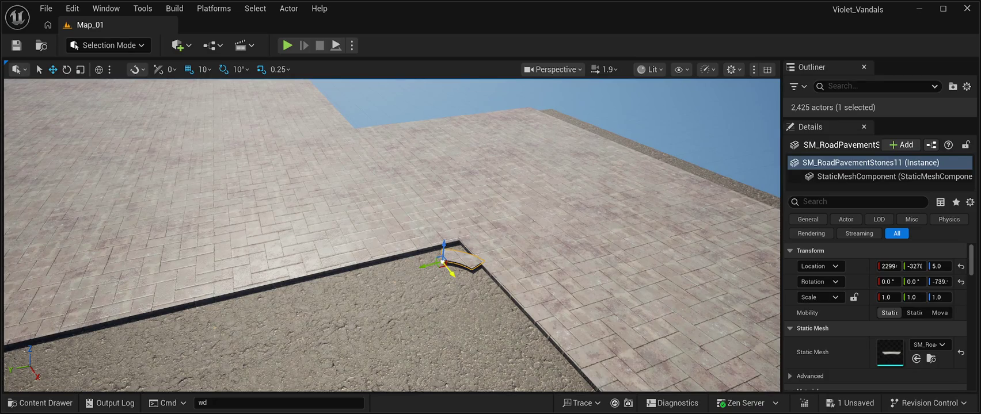
mouse_move(451, 273)
mouse_down()
mouse_move(430, 256)
mouse_move(450, 259)
mouse_move(422, 248)
mouse_up()
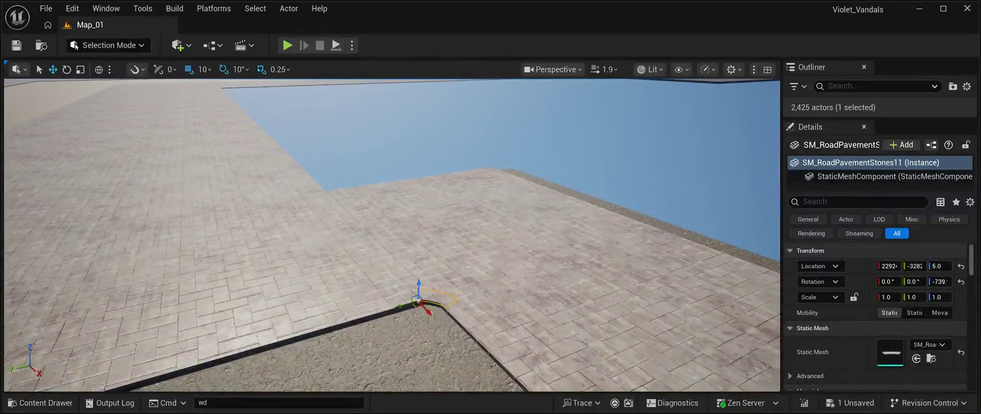
click(518, 132)
key(w)
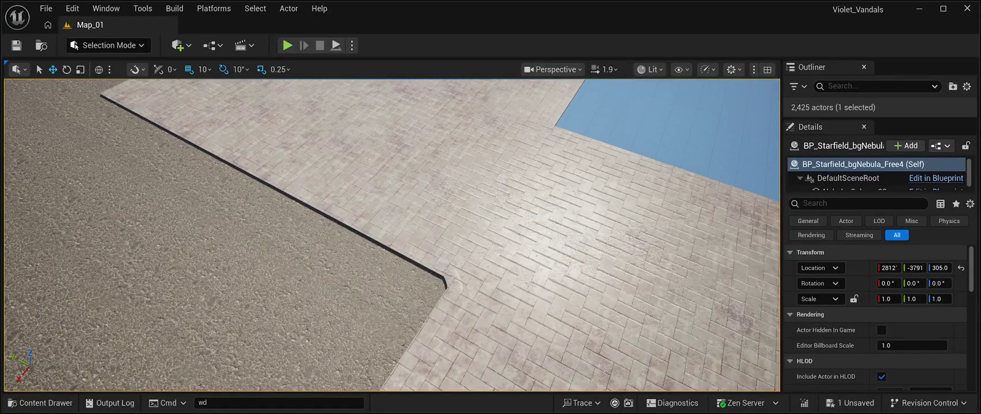
key(s)
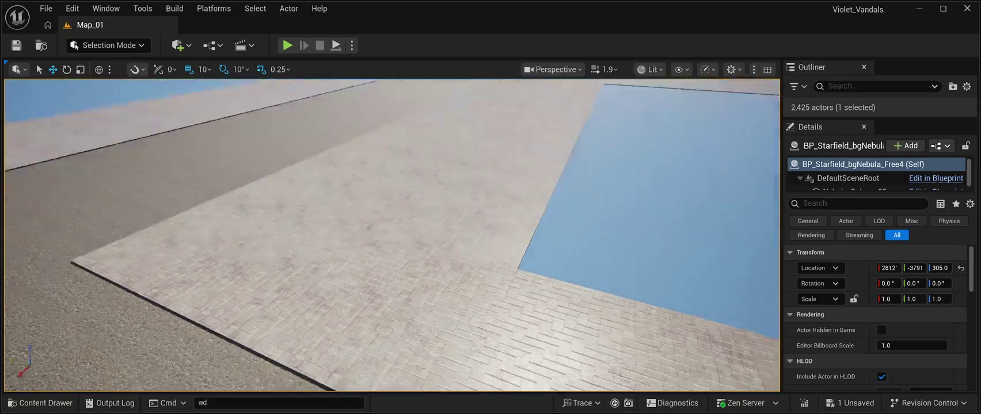
key(w)
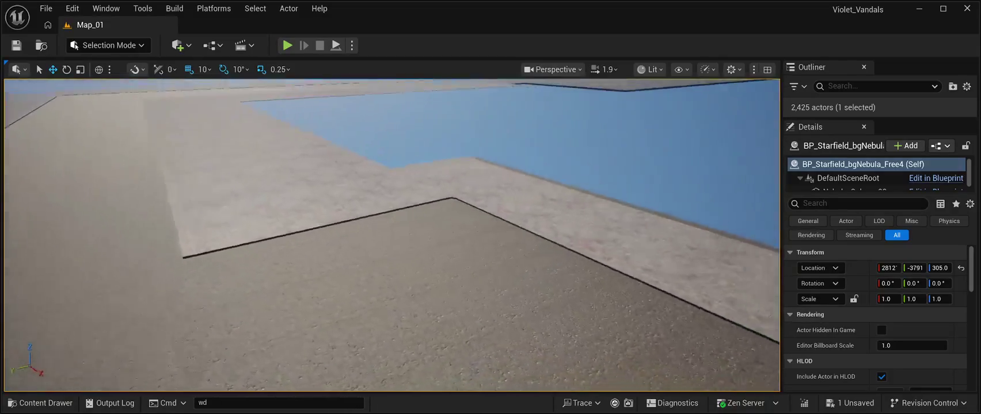
key(w)
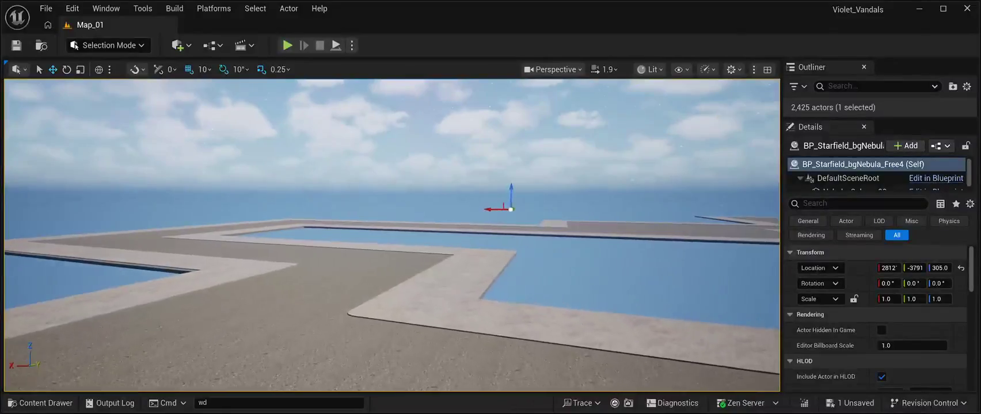
key(w)
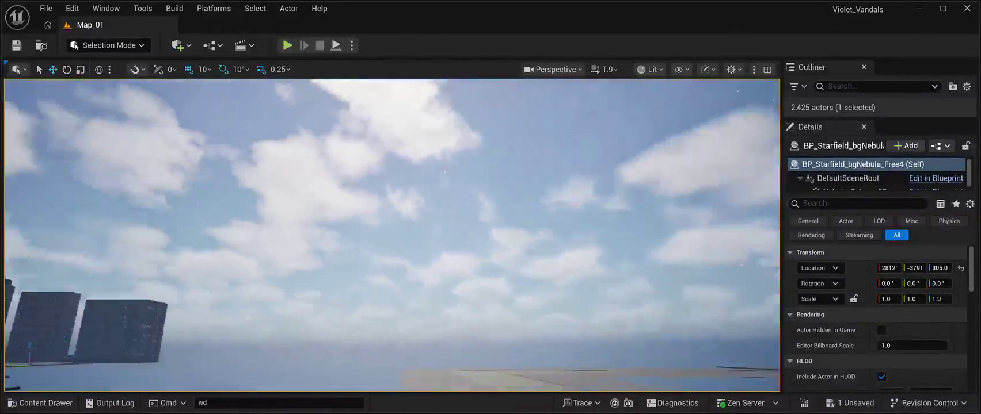
key(w)
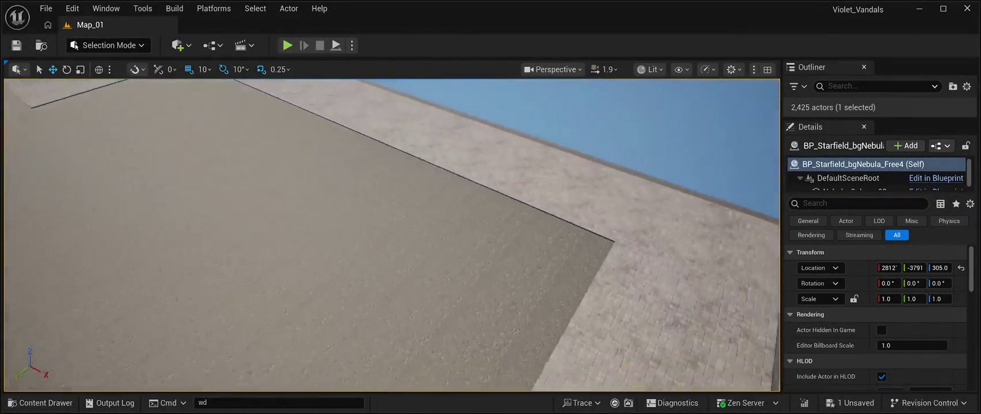
key(w)
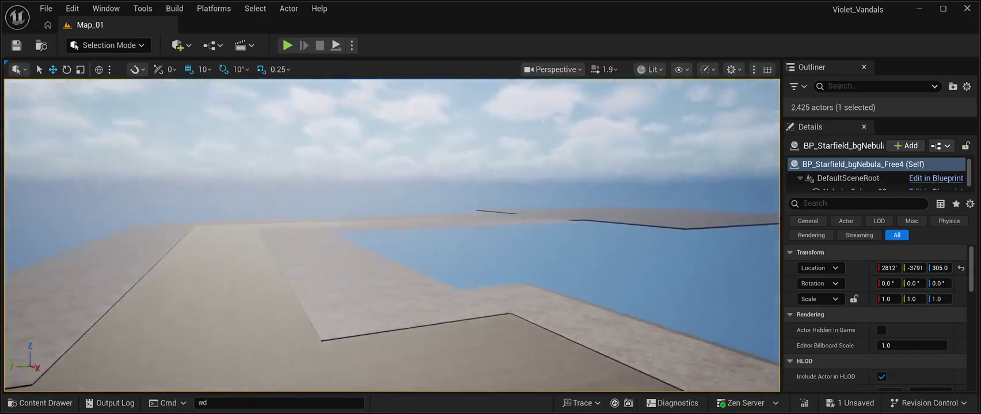
key(w)
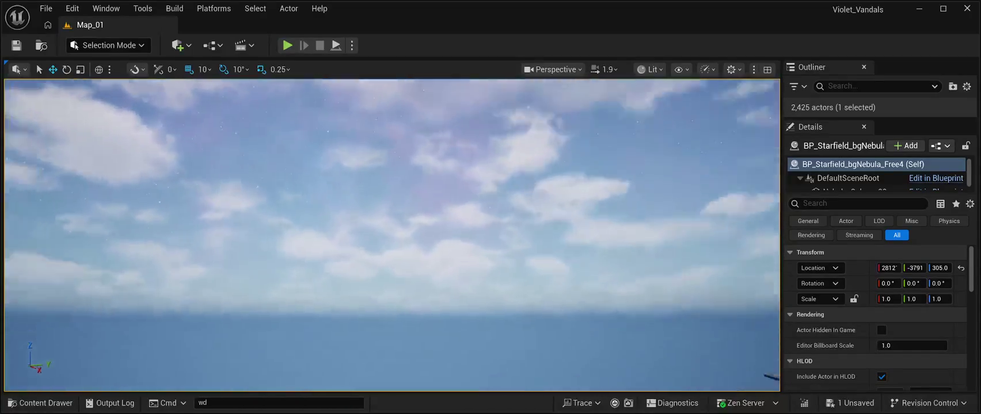
key(w)
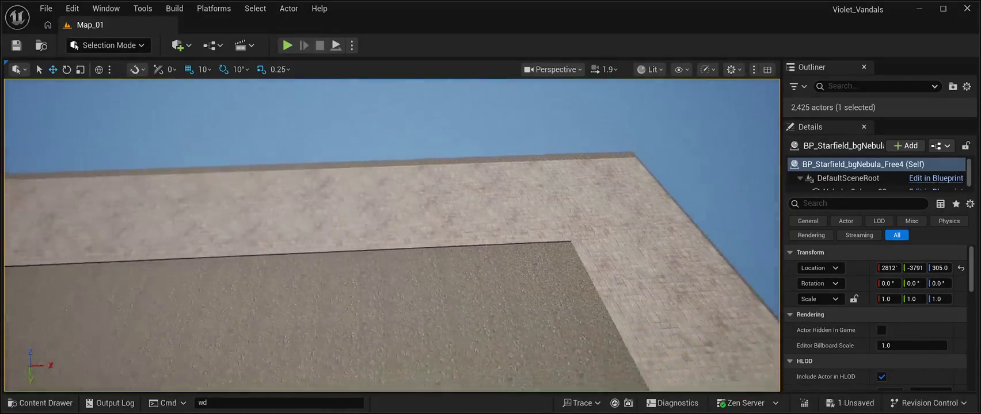
key(w)
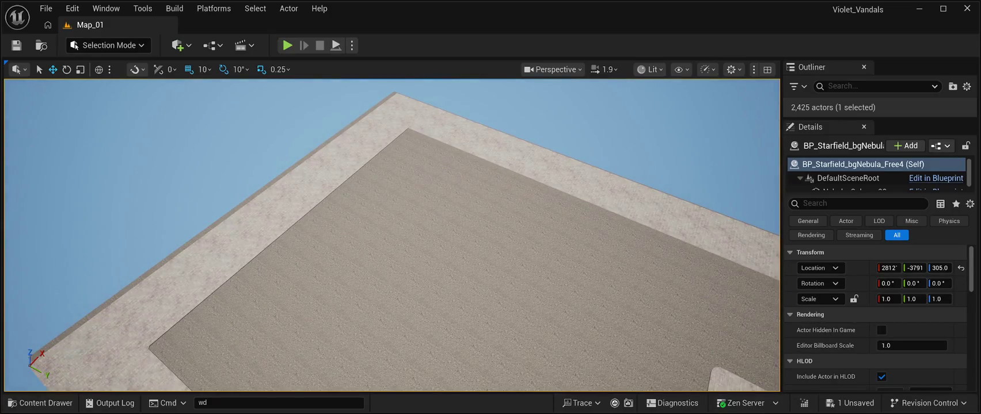
click(256, 324)
Place the SM_RoadPavementStones cap at the top inner corner, rotated 30° on Z and nudged along X.
click(109, 379)
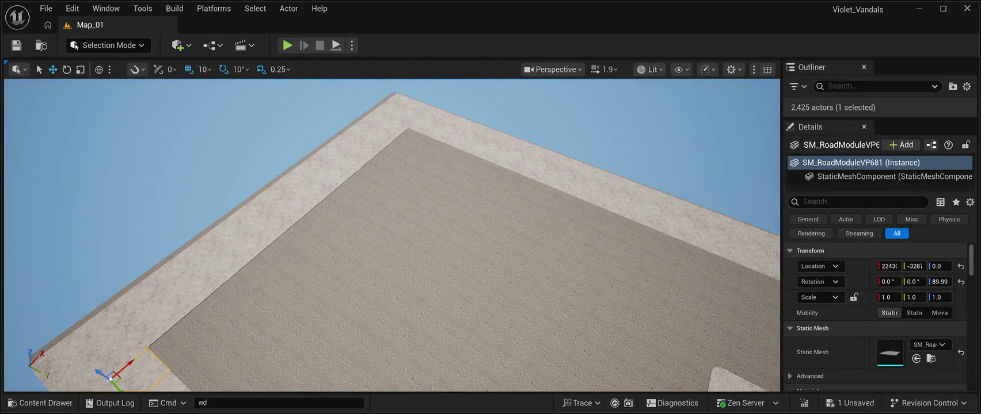
click(148, 347)
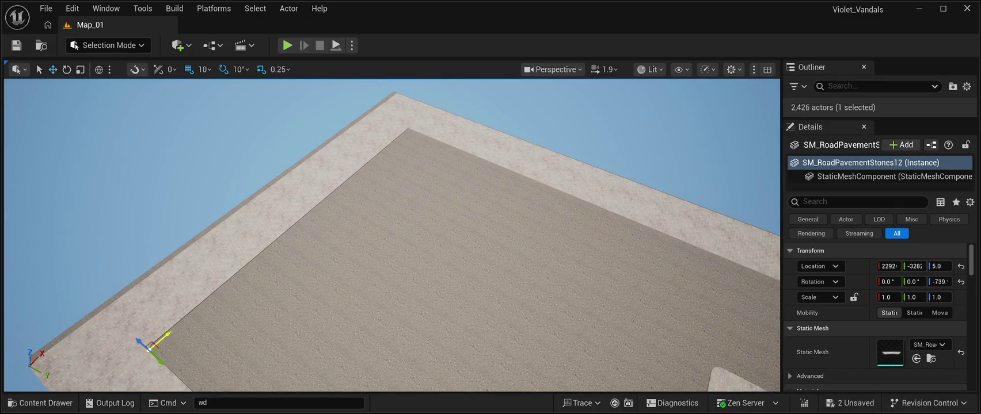
mouse_move(155, 344)
mouse_down()
mouse_move(421, 128)
mouse_move(484, 107)
mouse_move(495, 175)
mouse_move(486, 172)
mouse_up()
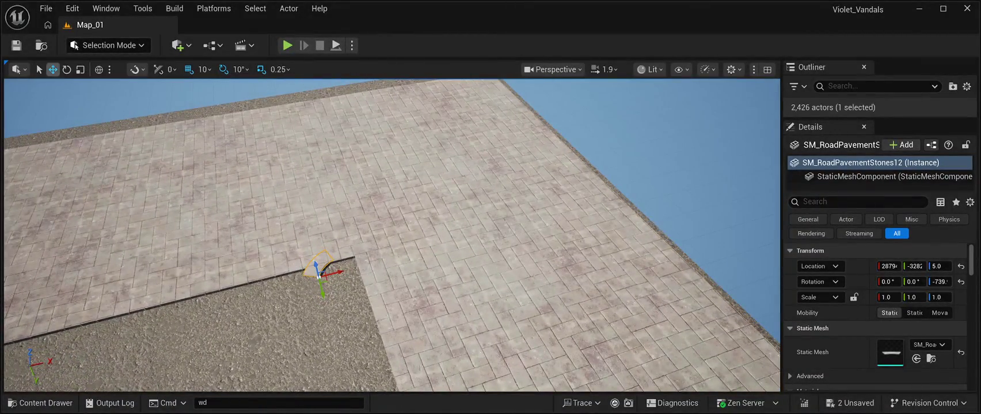
key(e)
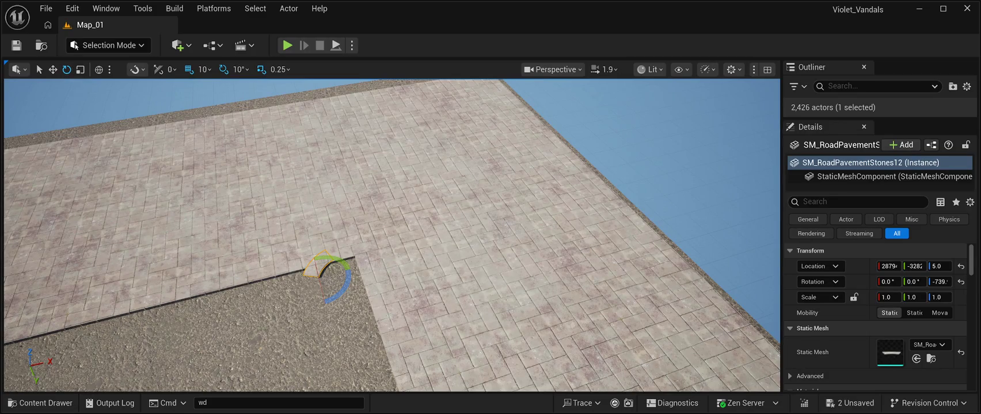
mouse_move(346, 284)
mouse_down()
mouse_move(349, 270)
mouse_move(337, 300)
mouse_up()
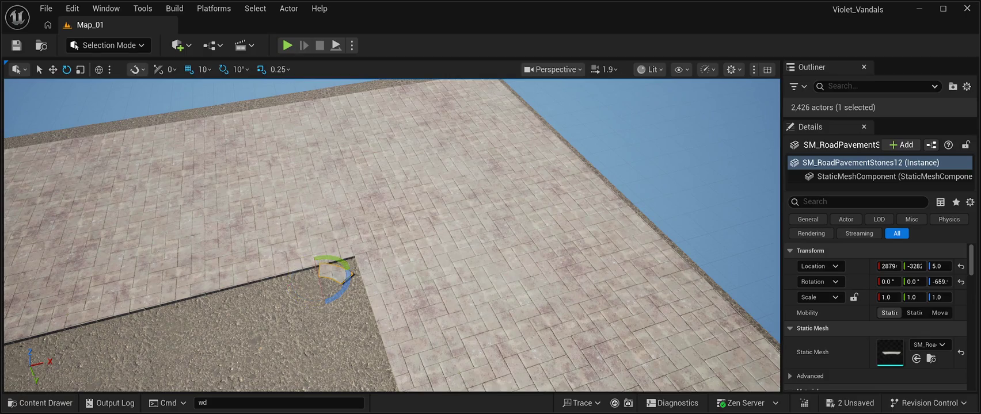
key(w)
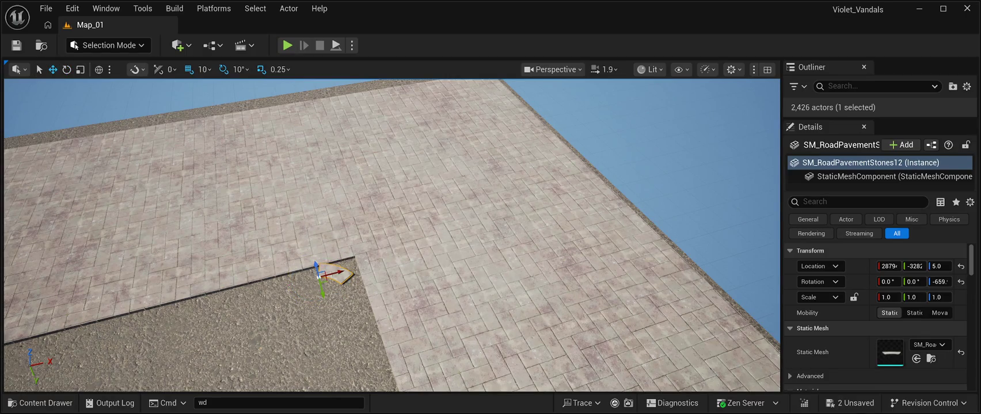
mouse_move(318, 274)
mouse_down()
mouse_move(341, 275)
mouse_move(357, 255)
mouse_move(344, 275)
mouse_up()
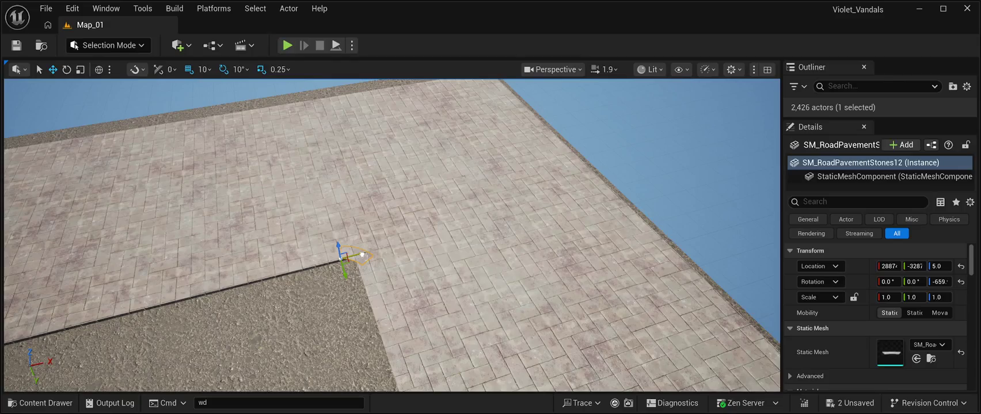
drag(362, 254, 359, 255)
click(359, 255)
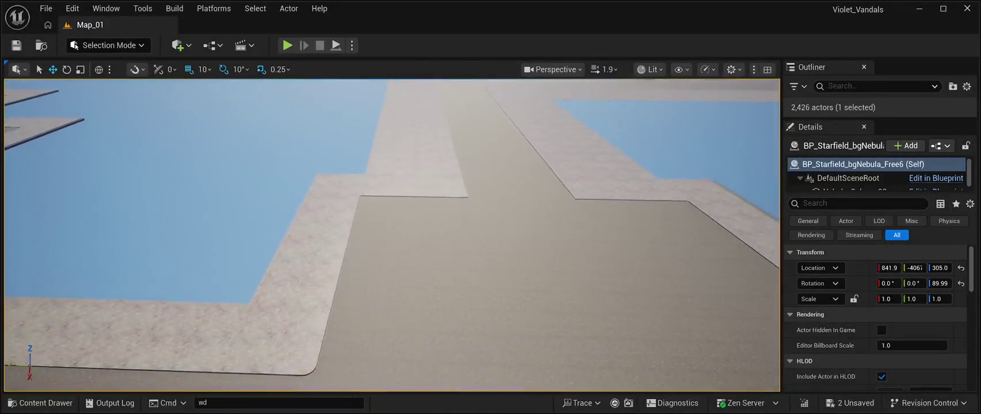
Delete straight road pieces SM_RoadModuleVP650 and VP687, then duplicate rounded corner SM_RoadModuleVP01_8.
click(466, 196)
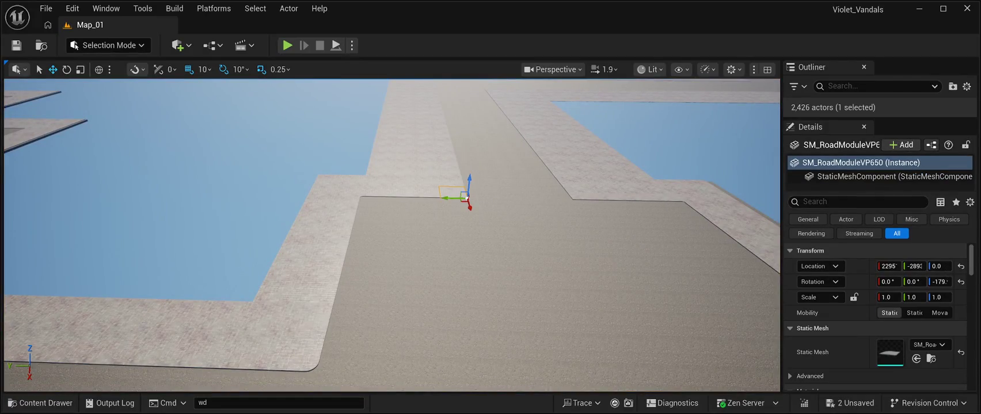
key(Delete)
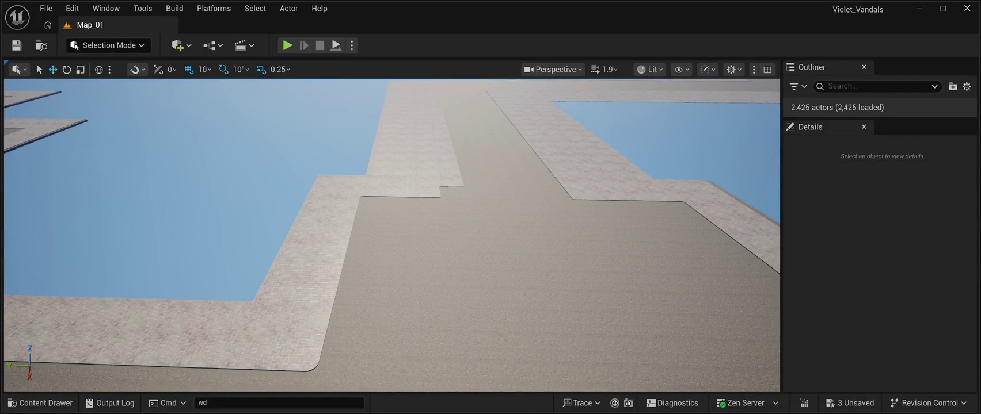
click(587, 192)
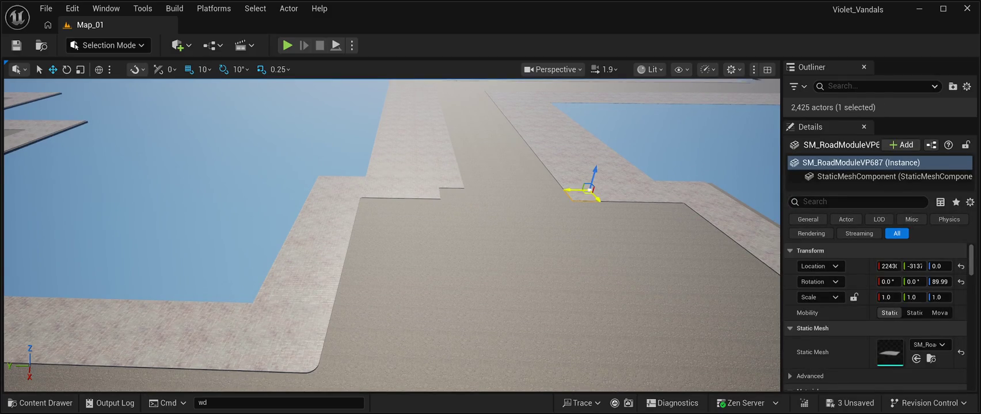
key(Delete)
click(294, 354)
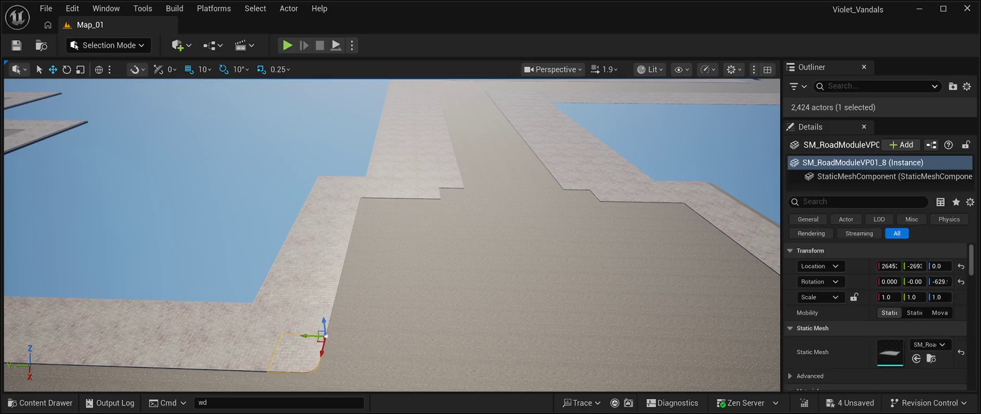
key(ctrl+d)
Fit the SM_RoadModuleVP01_9 copy into the inner road corner, nudging it to close the gap.
mouse_move(321, 336)
mouse_down()
mouse_move(543, 344)
mouse_move(486, 193)
mouse_up()
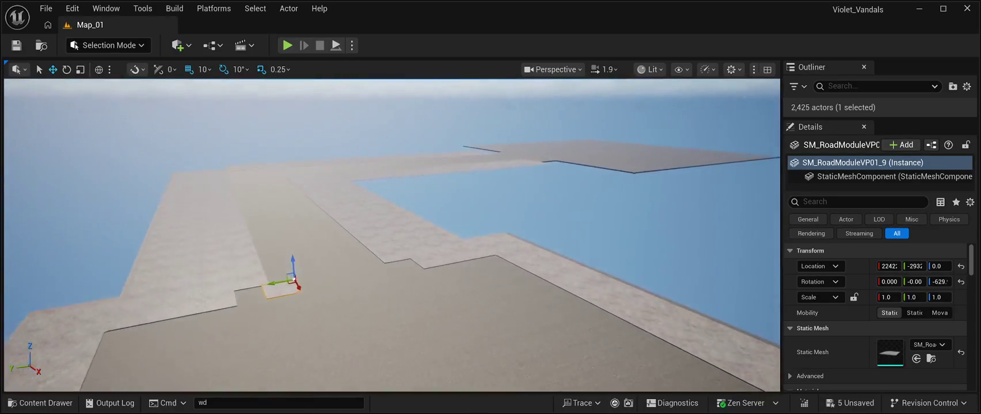
key(w)
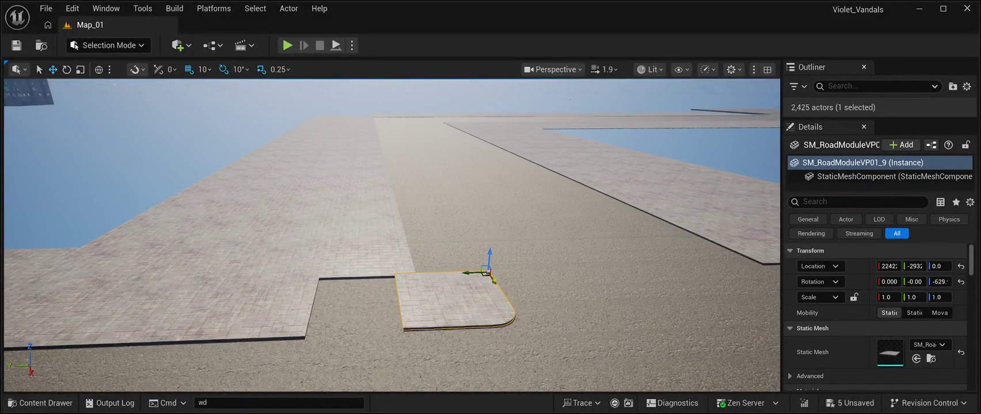
mouse_move(492, 281)
mouse_down()
mouse_move(380, 276)
mouse_move(399, 276)
mouse_up()
key(w)
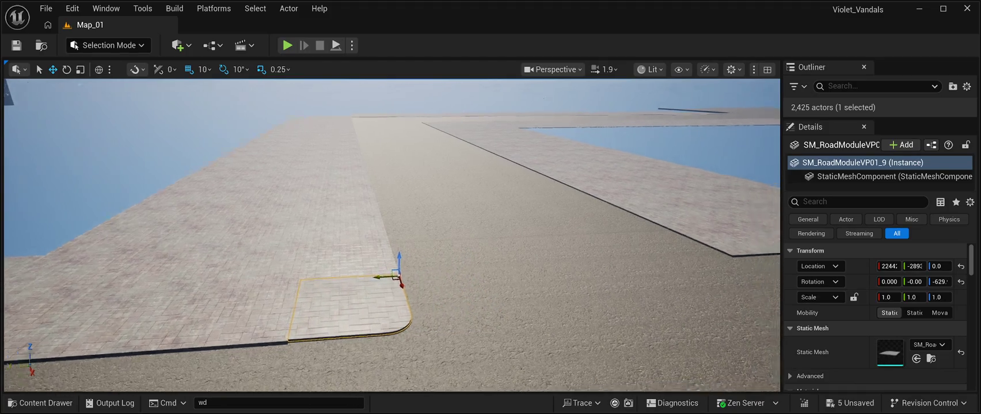
key(w)
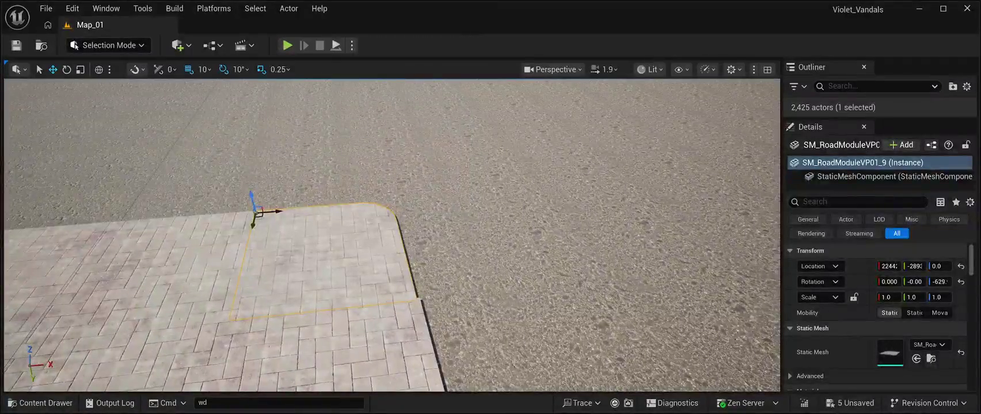
drag(279, 211, 281, 212)
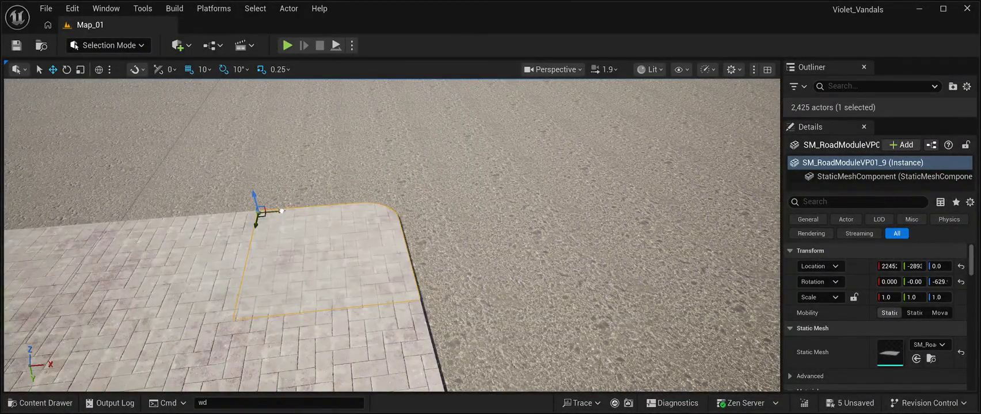
key(s)
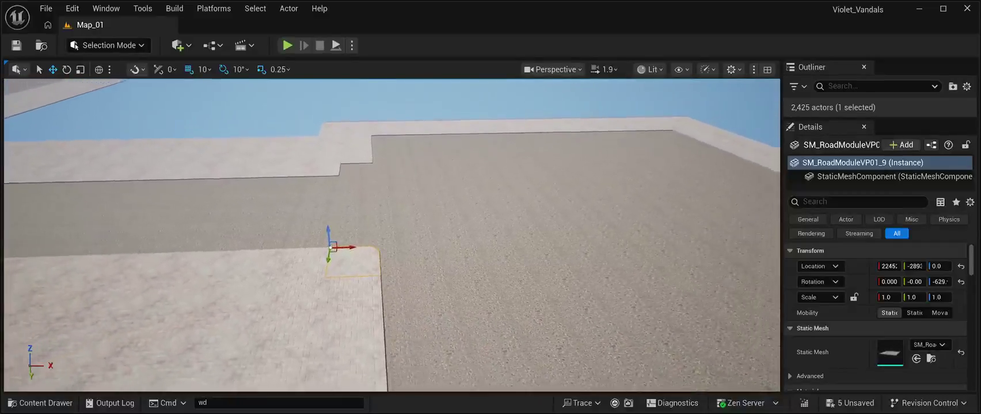
click(403, 98)
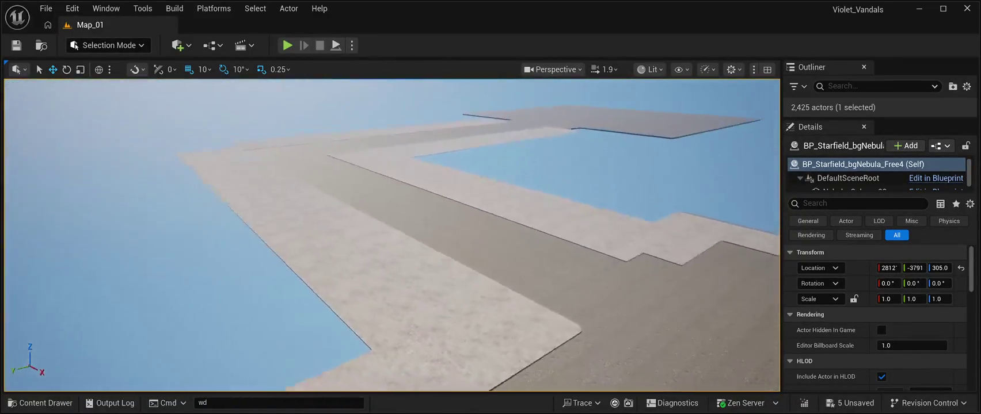
Duplicate the placed rounded corner piece and move the copy toward the next inner corner.
key(d)
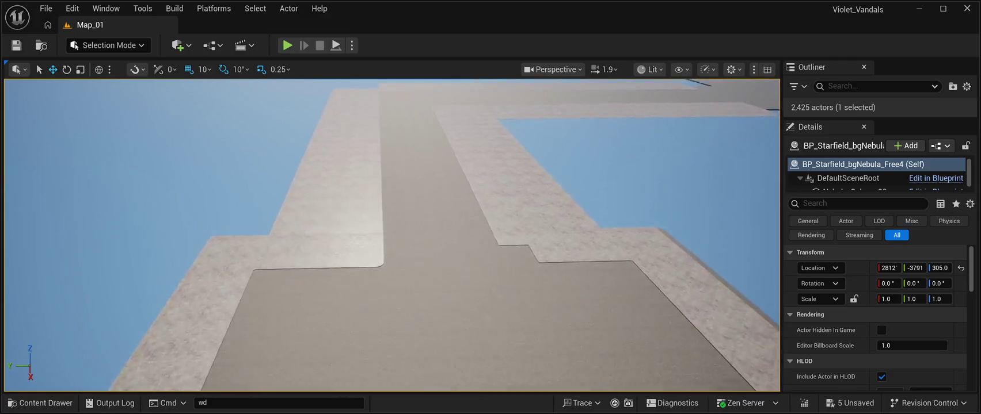
key(w)
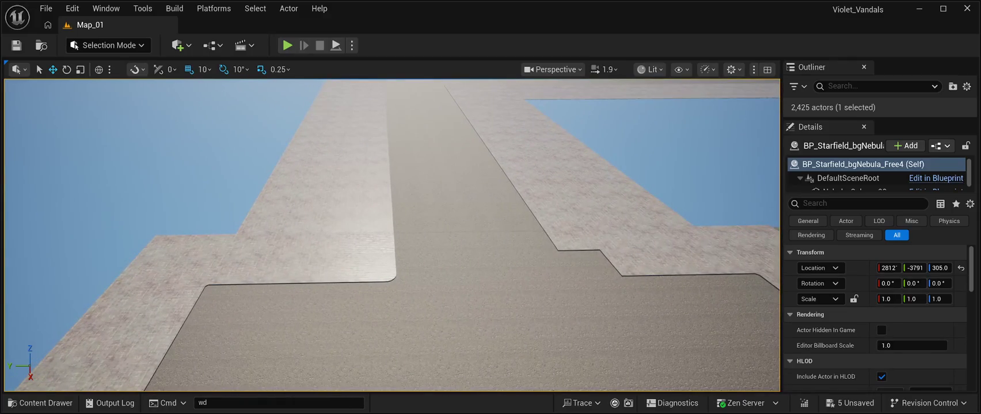
click(372, 268)
key(ctrl+d)
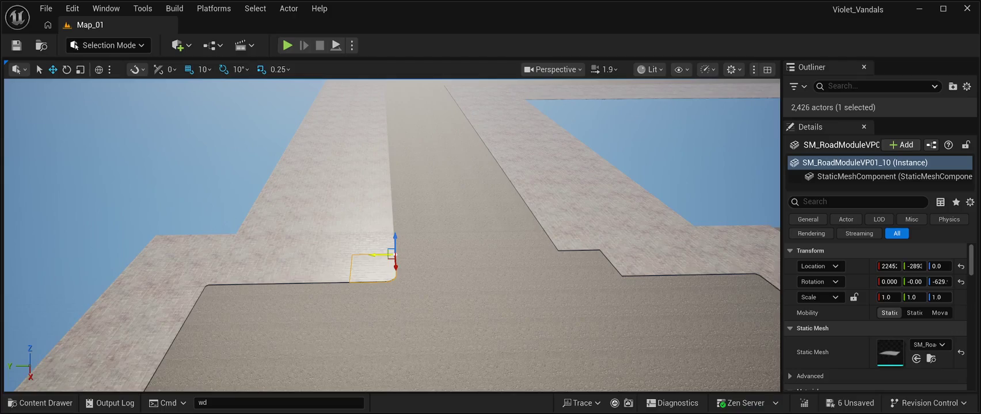
drag(377, 255, 492, 254)
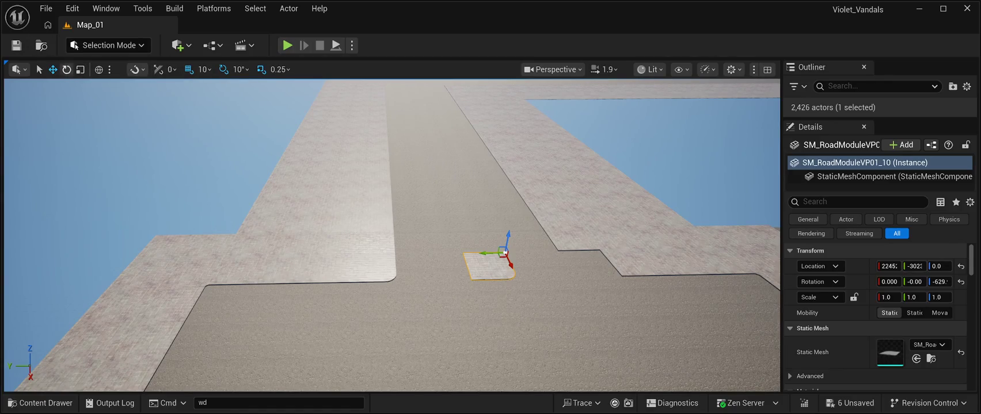
Rotate the rounded sidewalk corner piece 180° and set its Location Z to 0.
key(e)
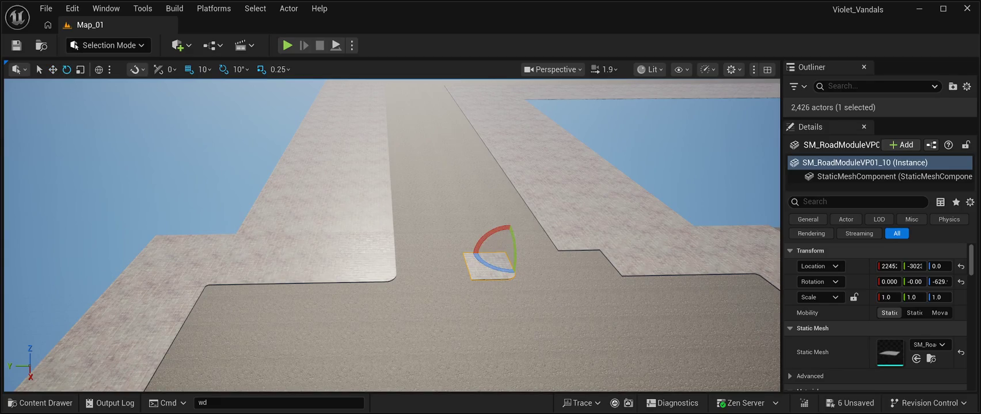
mouse_move(513, 244)
mouse_down()
mouse_move(538, 264)
mouse_move(495, 291)
mouse_up()
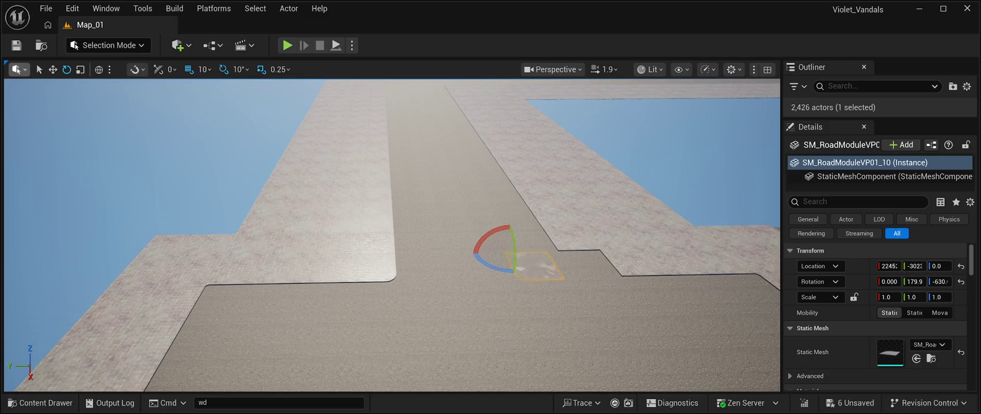
key(w)
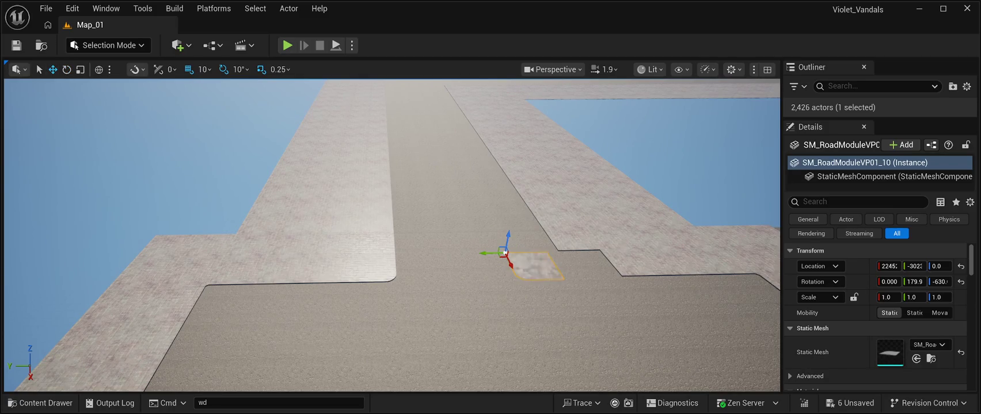
drag(507, 242, 513, 232)
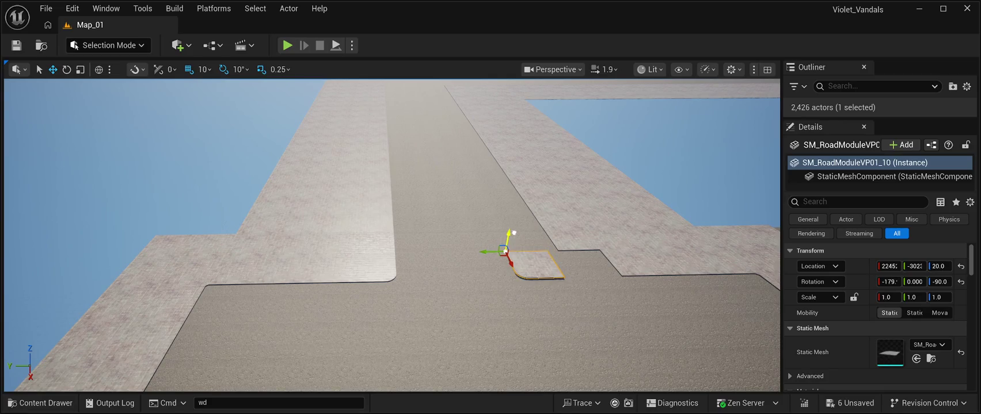
key(f)
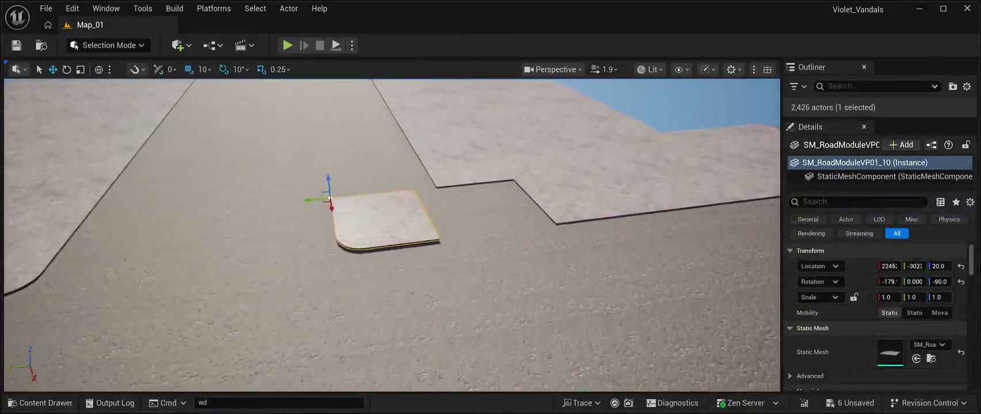
click(939, 266)
text(0)
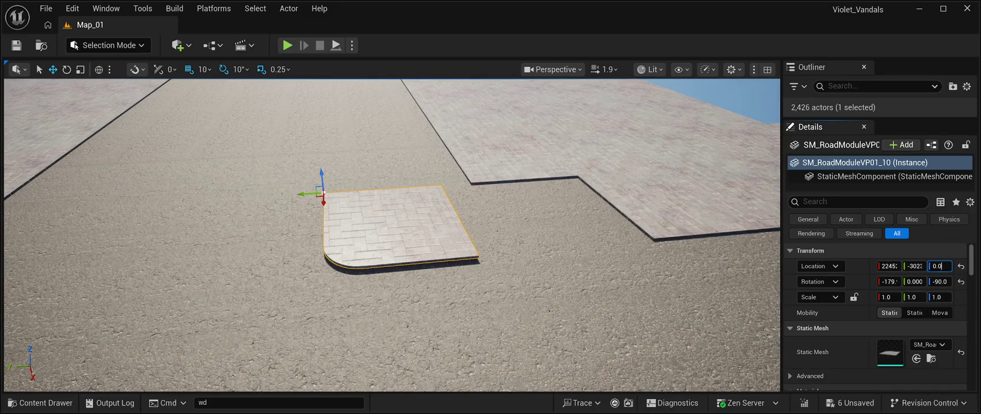
key(Return)
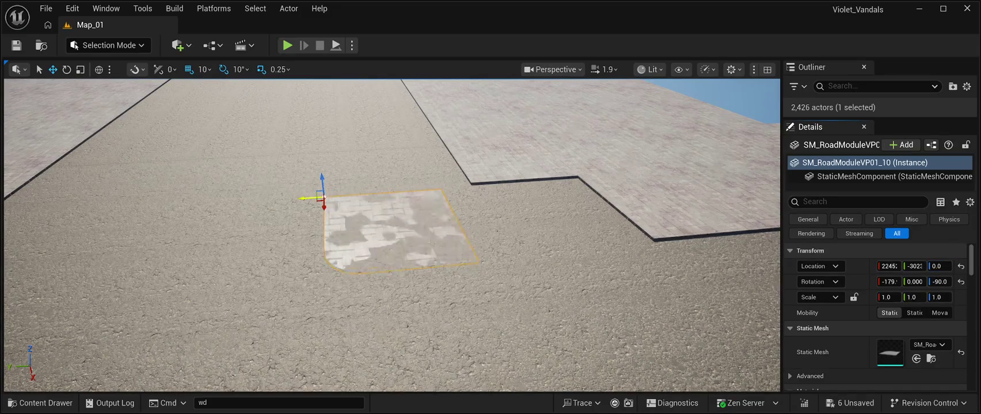
Slide the corner piece along Y until it sits flush in the sidewalk corner by the road.
drag(915, 266, 929, 266)
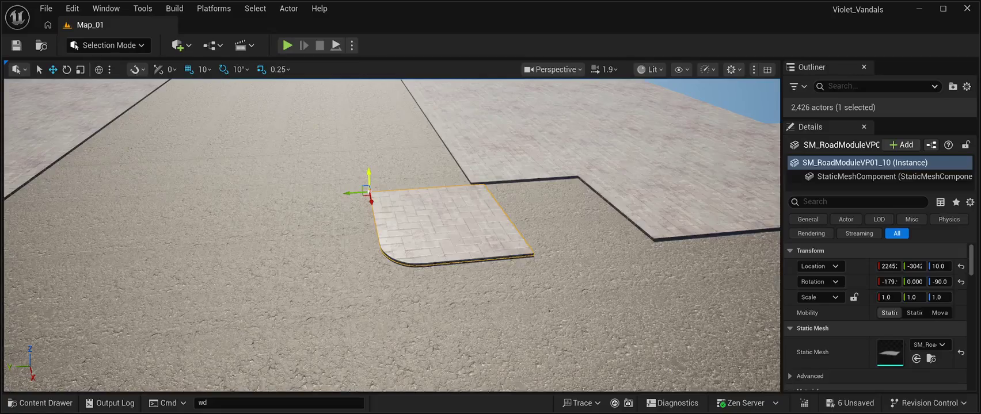
drag(349, 194, 449, 196)
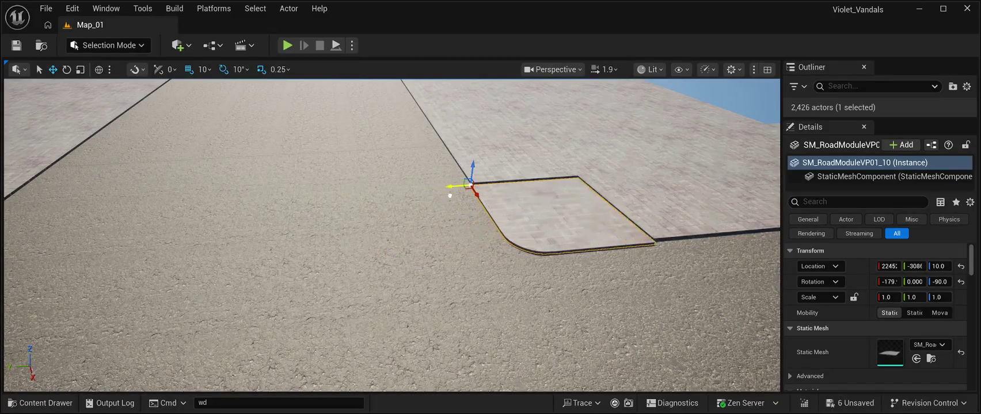
key(w)
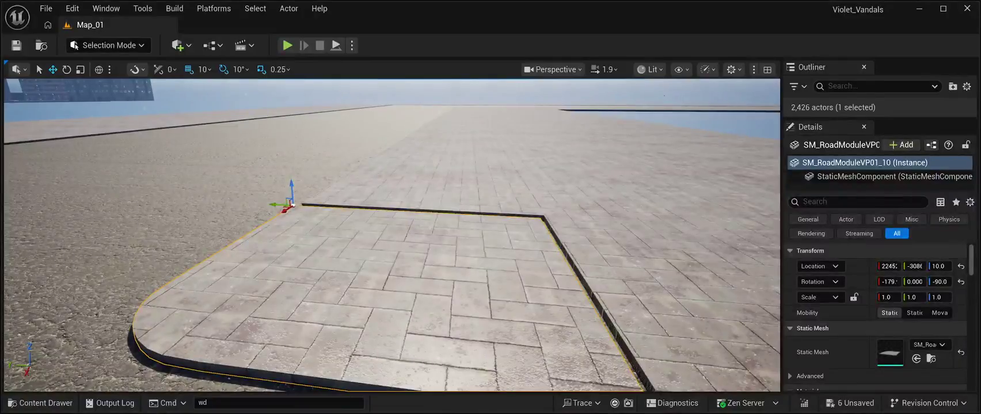
drag(277, 205, 292, 210)
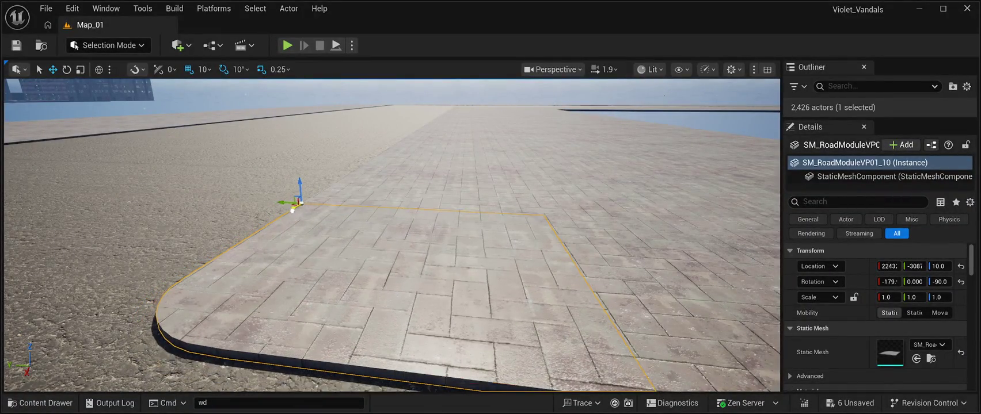
key(s)
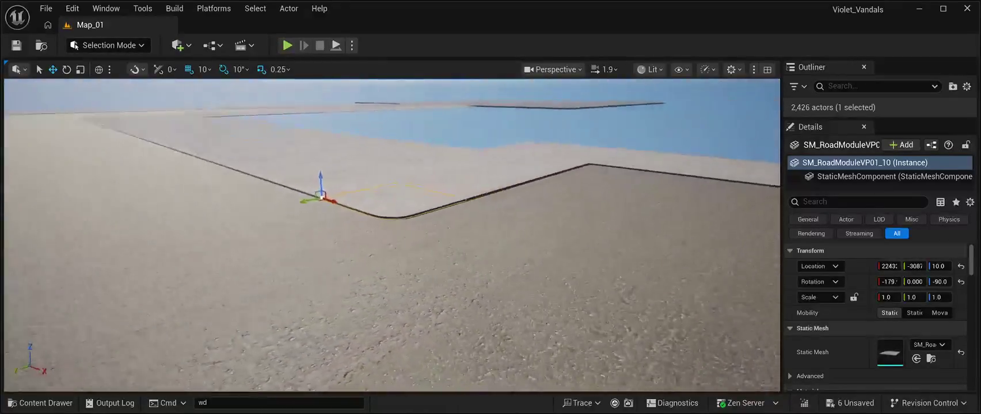
key(w)
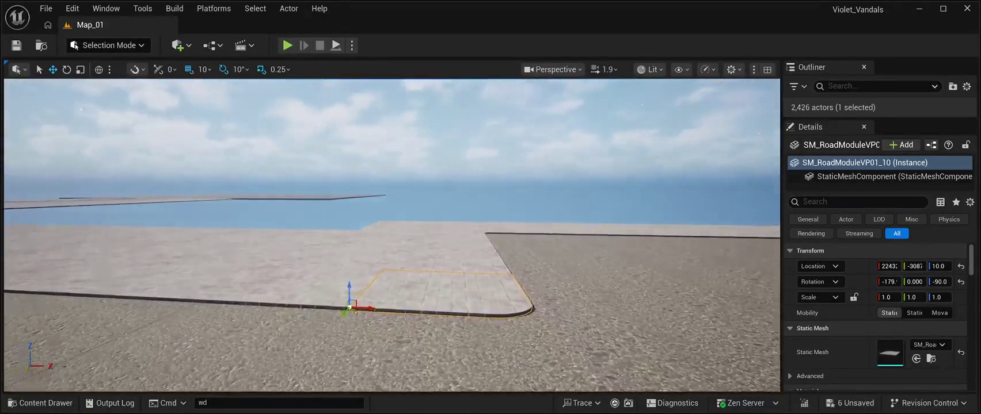
key(s)
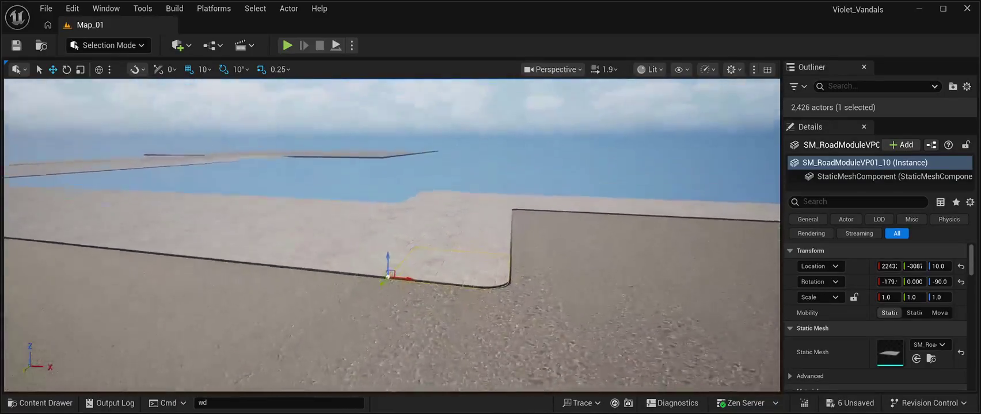
key(d)
click(391, 115)
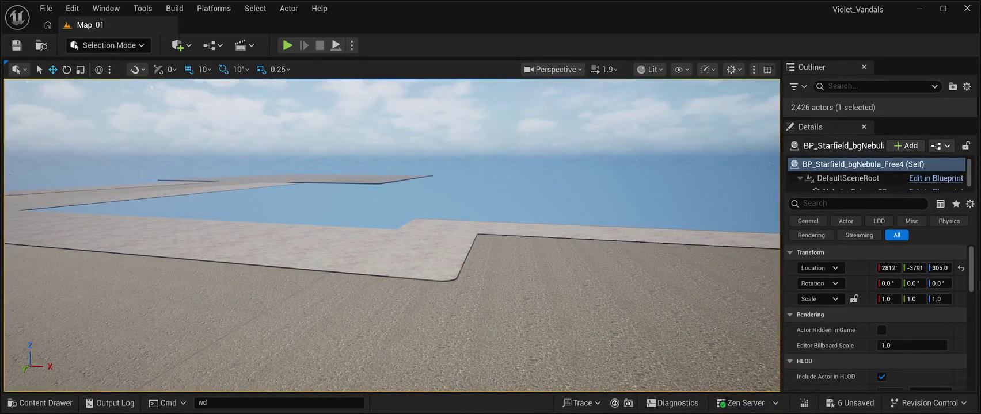
Delete the stray road module SM_RoadModuleVP692 at the T-road's inner sidewalk corner.
key(w)
key(q)
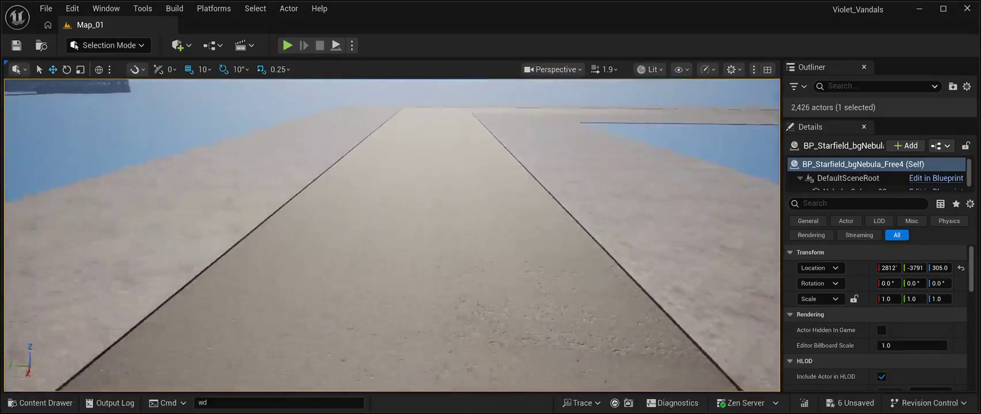
key(e)
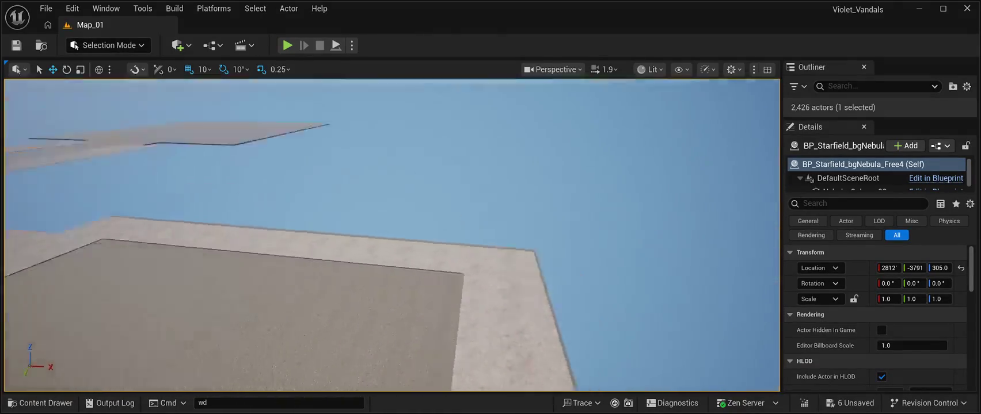
key(q)
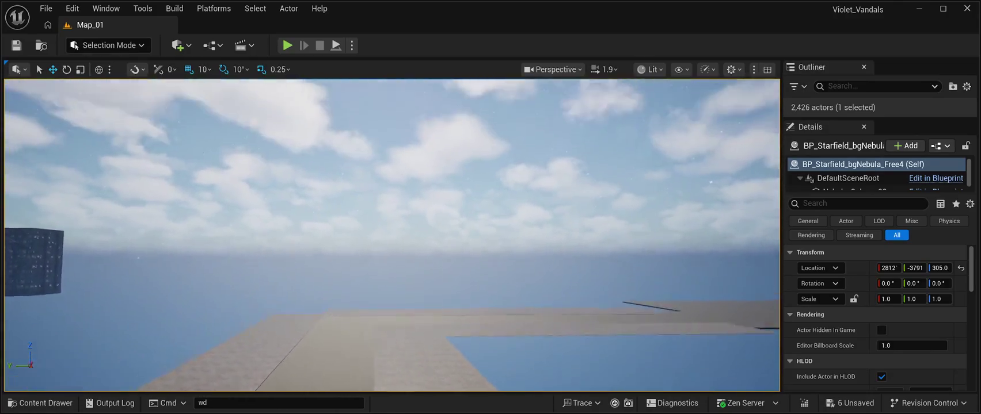
key(e)
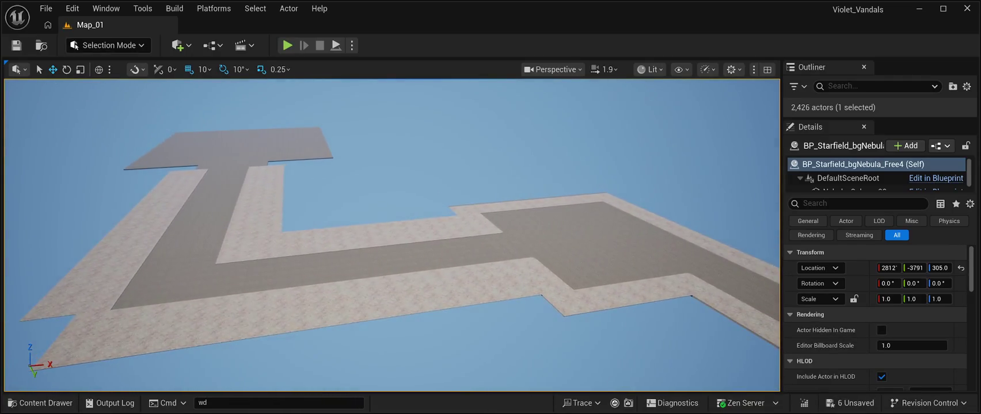
key(q)
key(q)
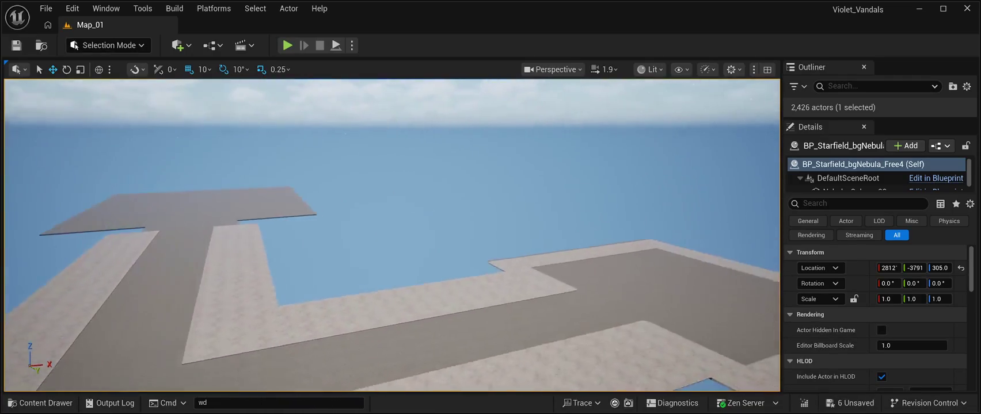
key(e)
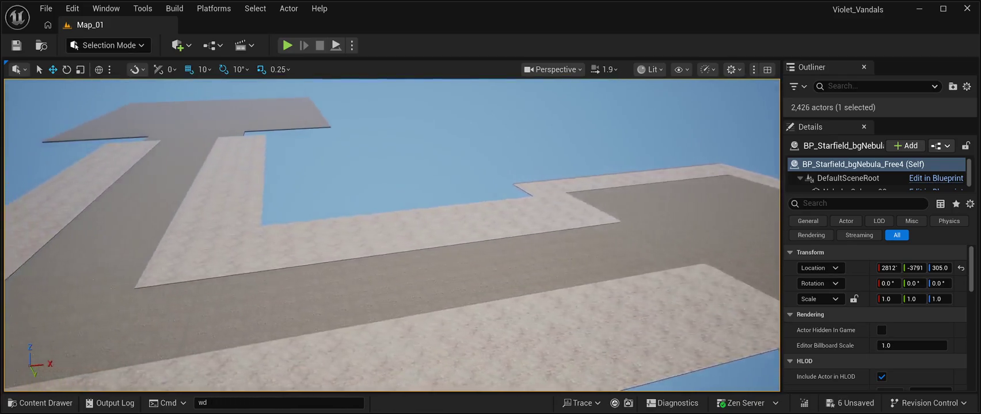
click(219, 273)
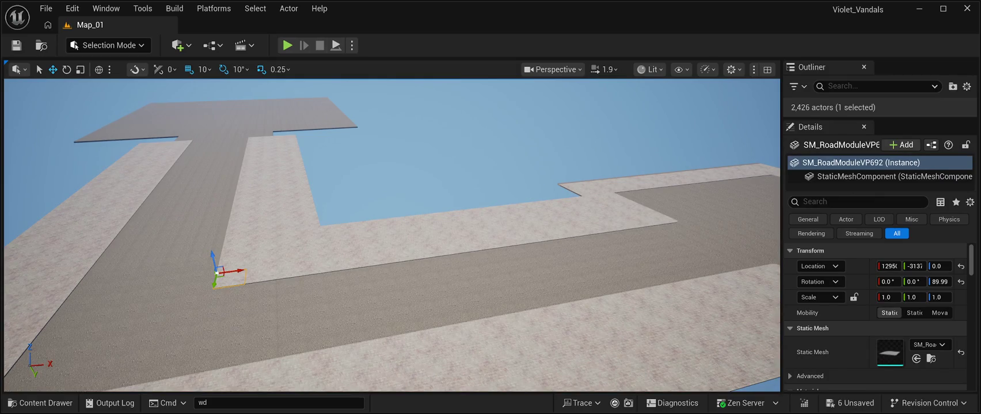
key(Delete)
Pull back over the road network and select the road module at the road corner.
key(s)
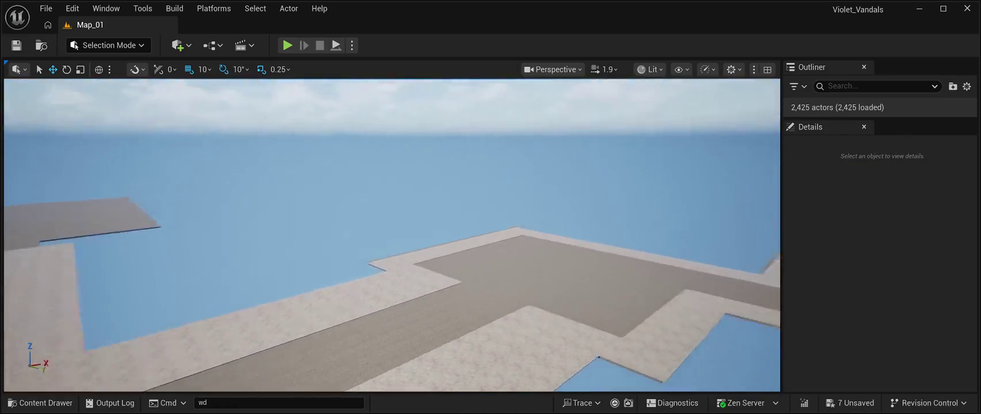
key(s)
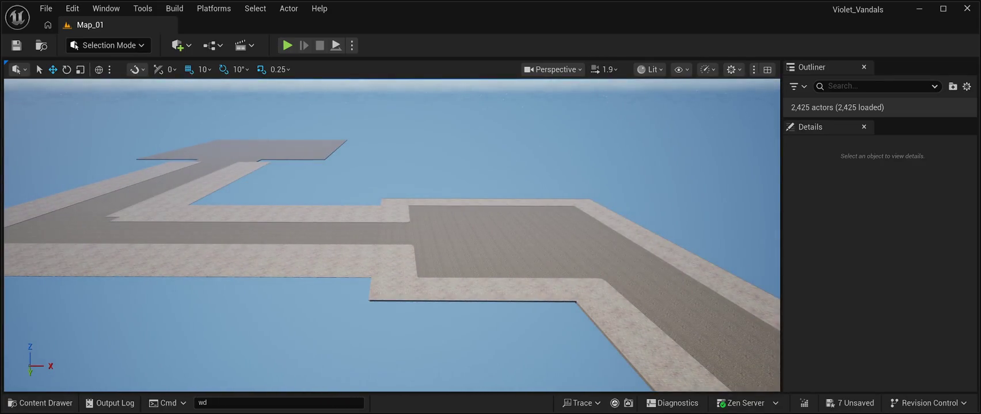
key(d)
click(564, 281)
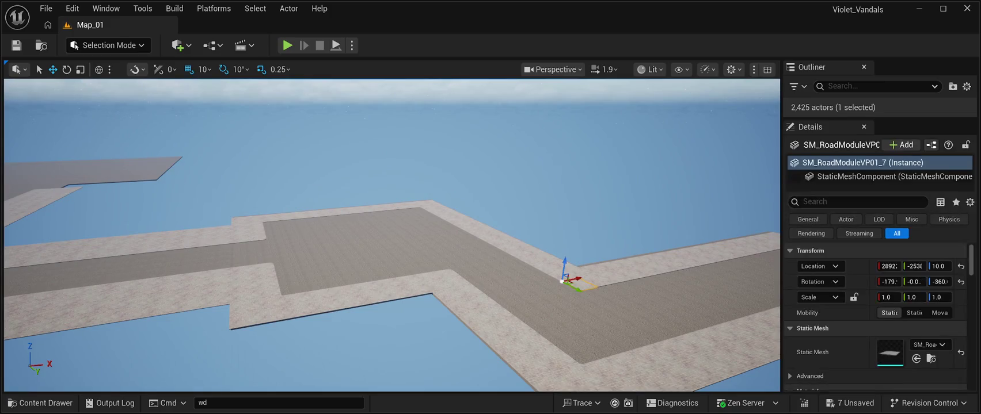
Duplicate the road module and move the copy along X toward another corner.
key(ctrl+d)
drag(564, 280, 148, 363)
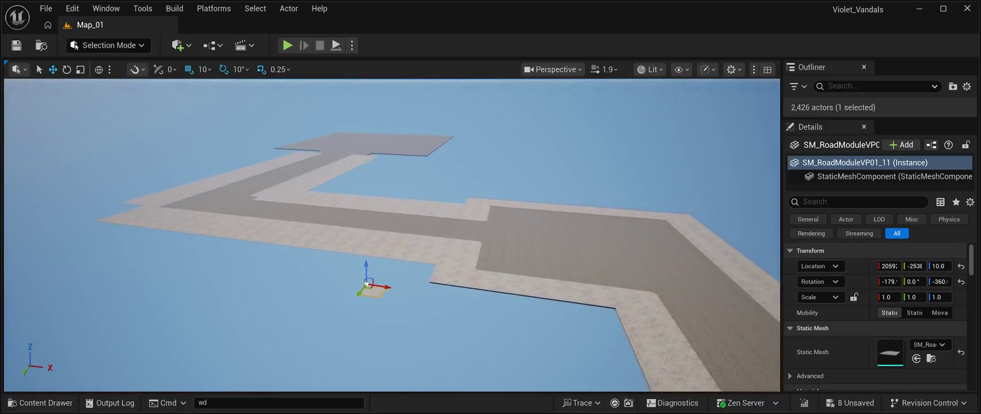
key(d)
mouse_move(371, 285)
mouse_down()
mouse_move(144, 251)
mouse_move(230, 196)
mouse_up()
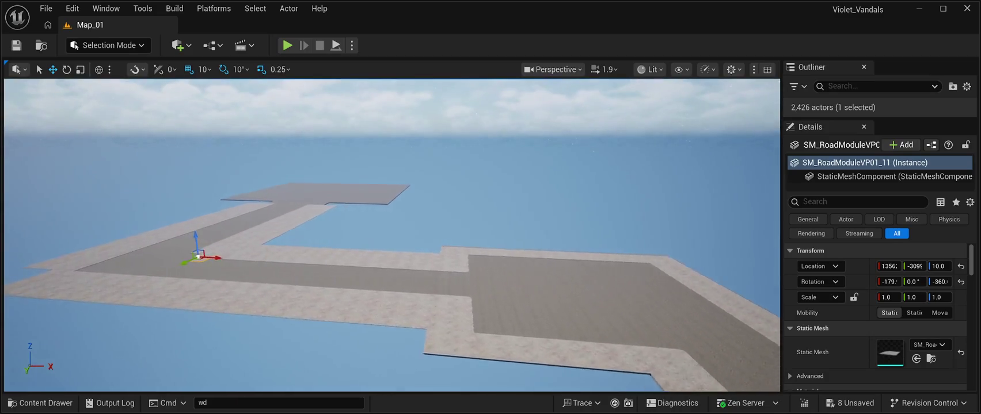
Slide corner tile SM_RoadModuleVP01_11 along X and Y until flush with the adjoining paving.
key(w)
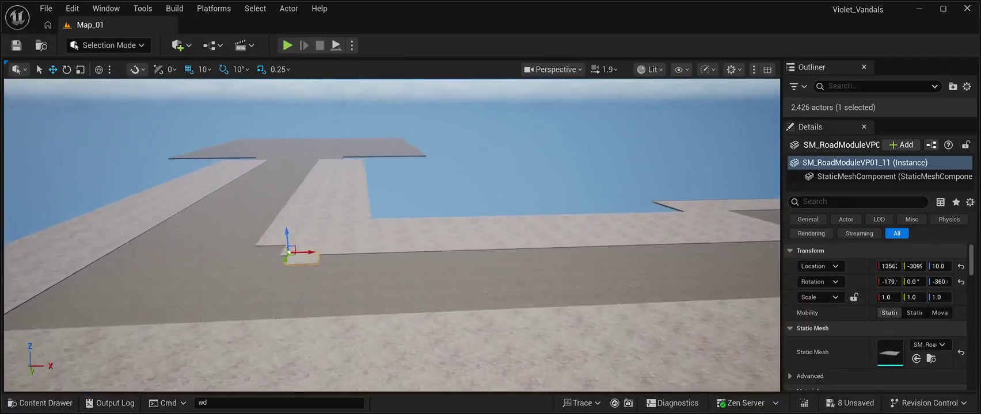
key(w)
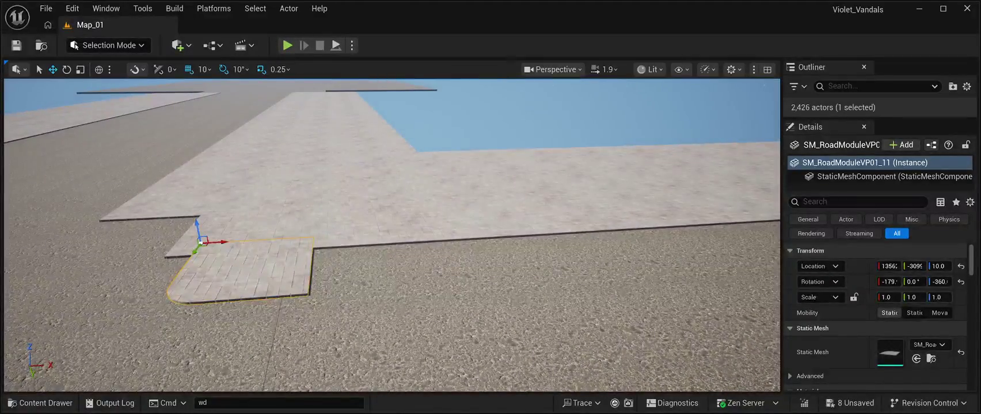
drag(216, 242, 51, 252)
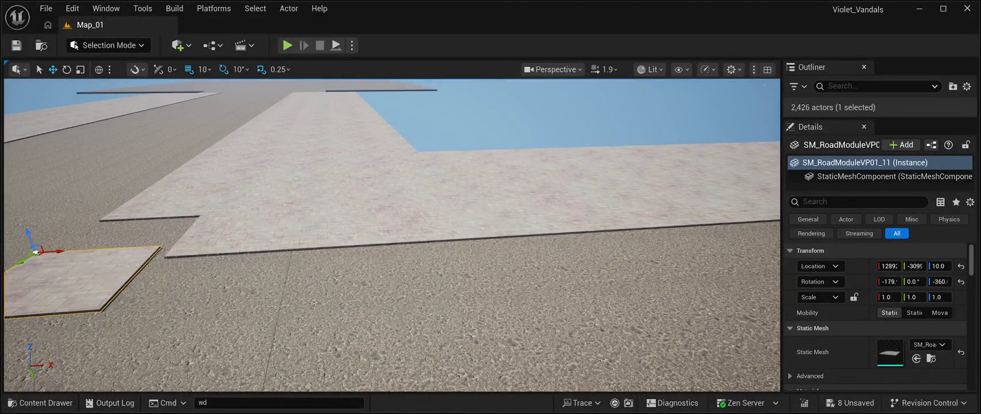
key(f)
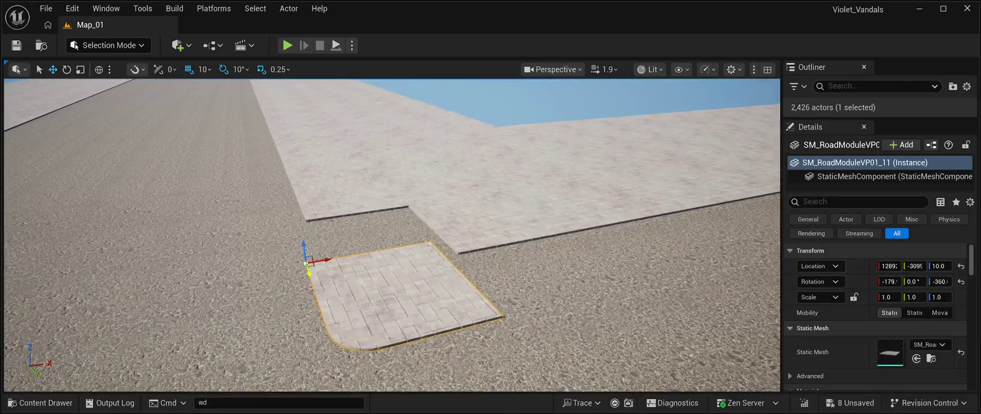
drag(307, 271, 294, 229)
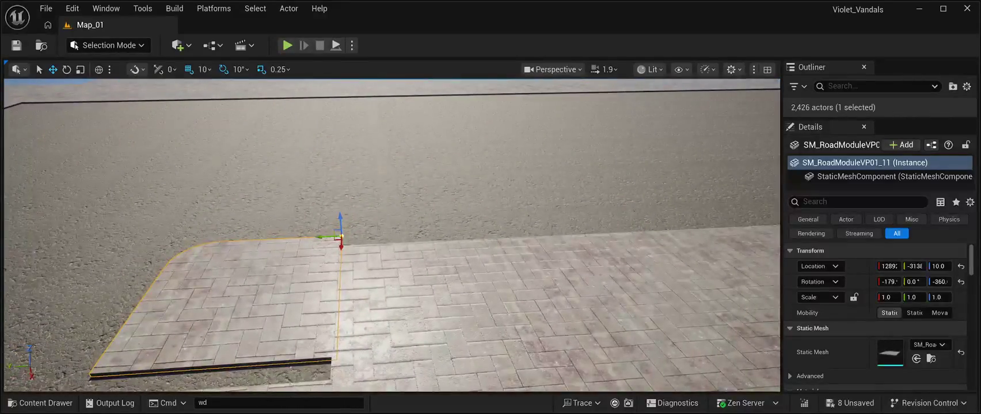
drag(320, 237, 317, 236)
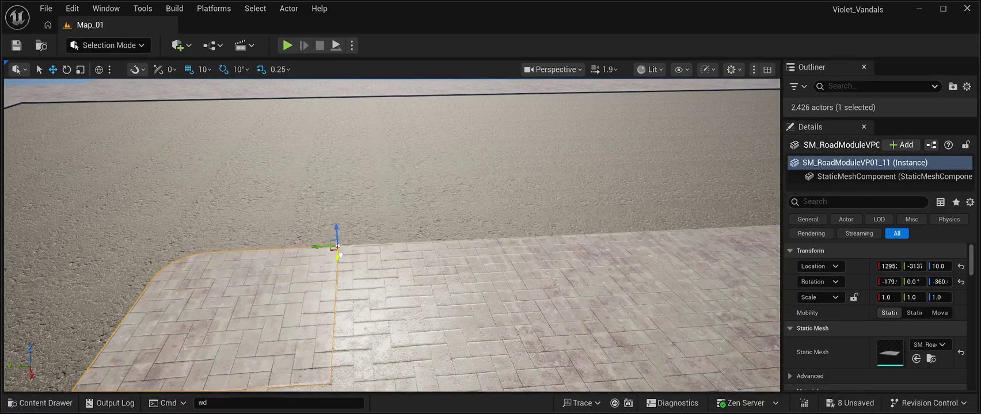
drag(341, 254, 299, 263)
Select the SM_RoadPavementStones curb piece at the pavement corner.
key(w)
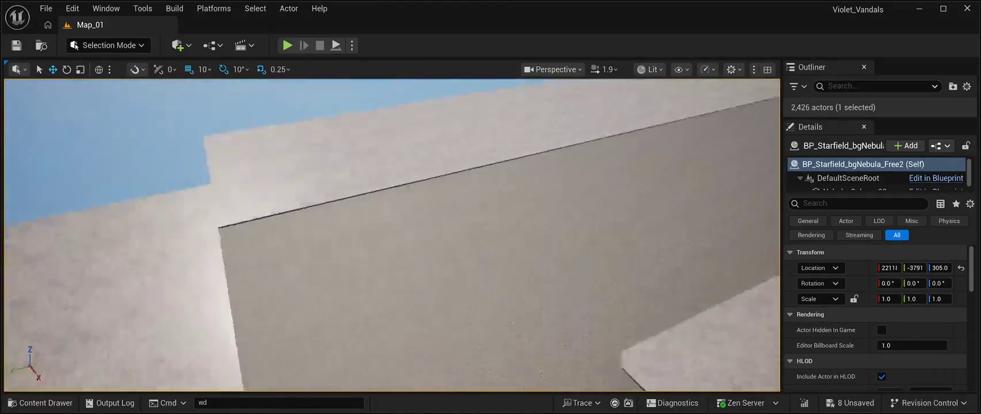
key(s)
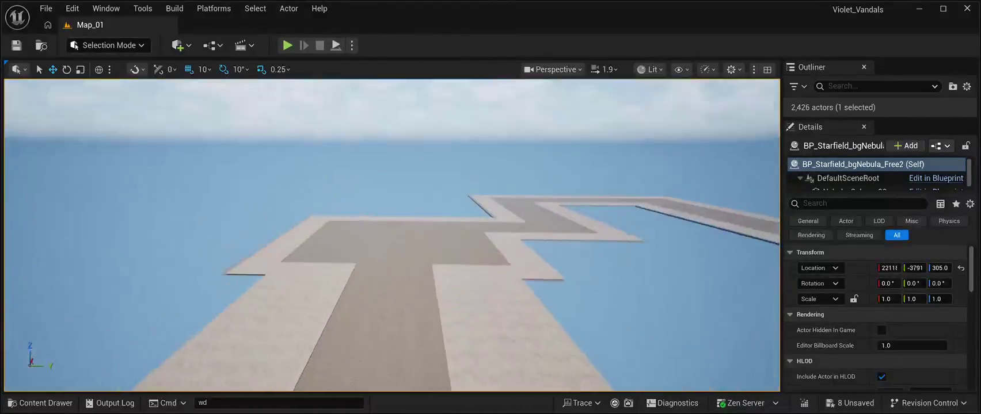
key(w)
key(w)
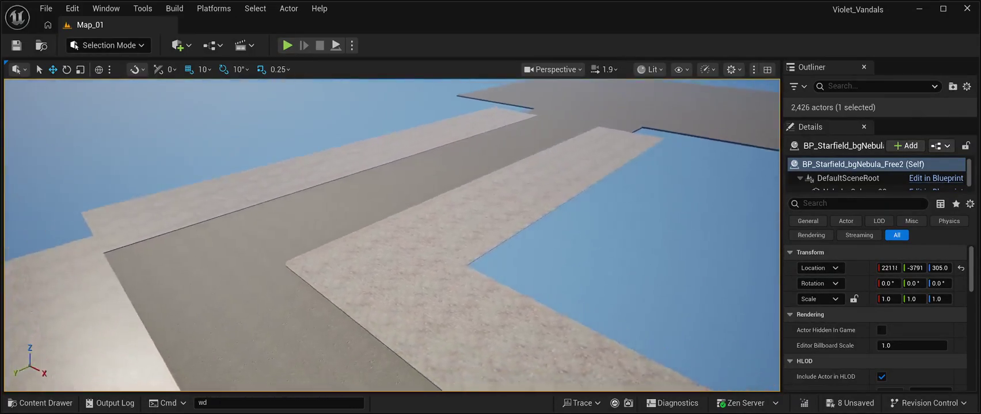
key(w)
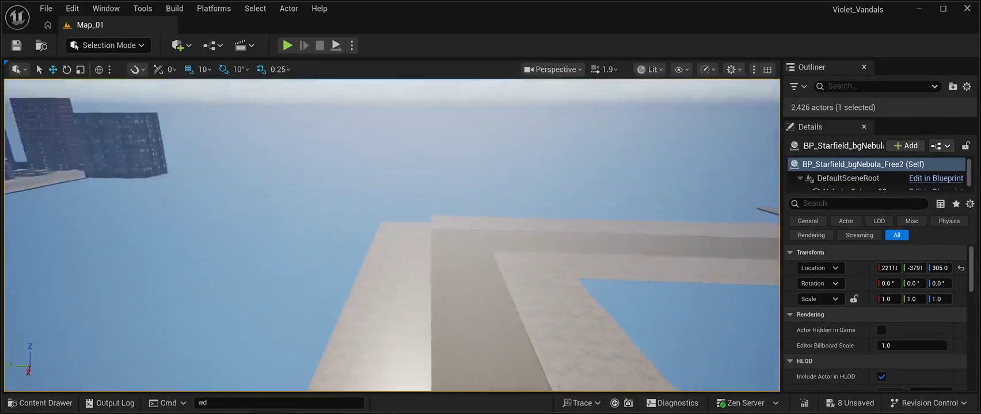
key(w)
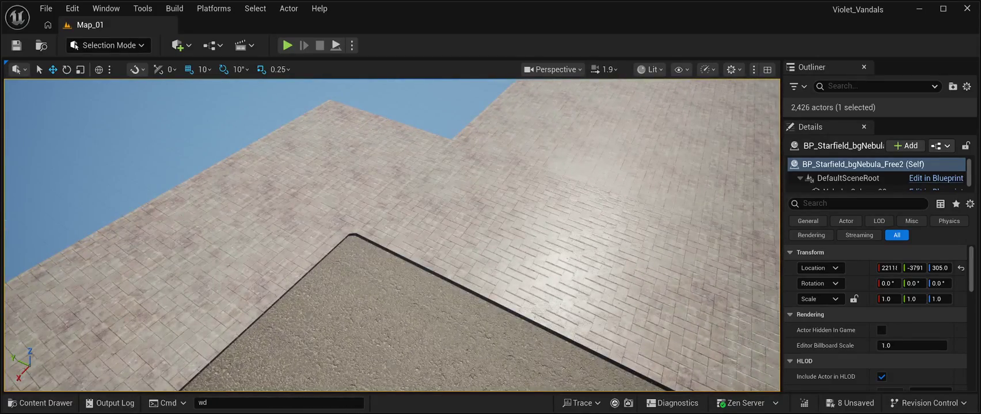
click(270, 248)
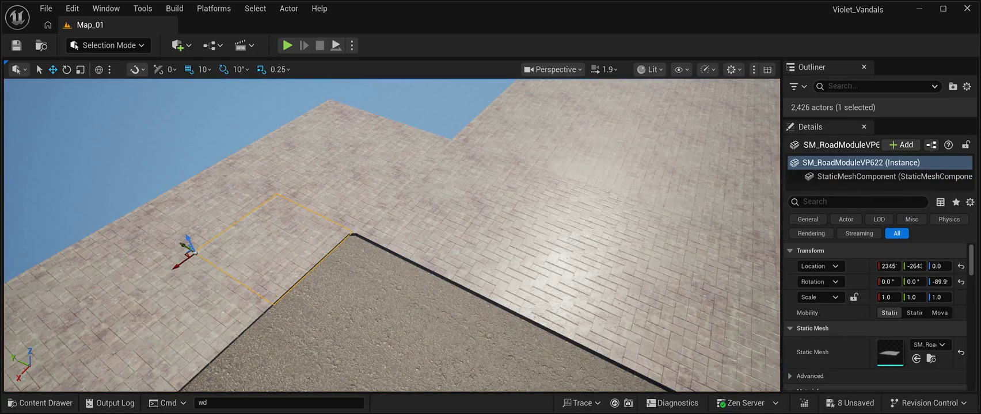
click(344, 236)
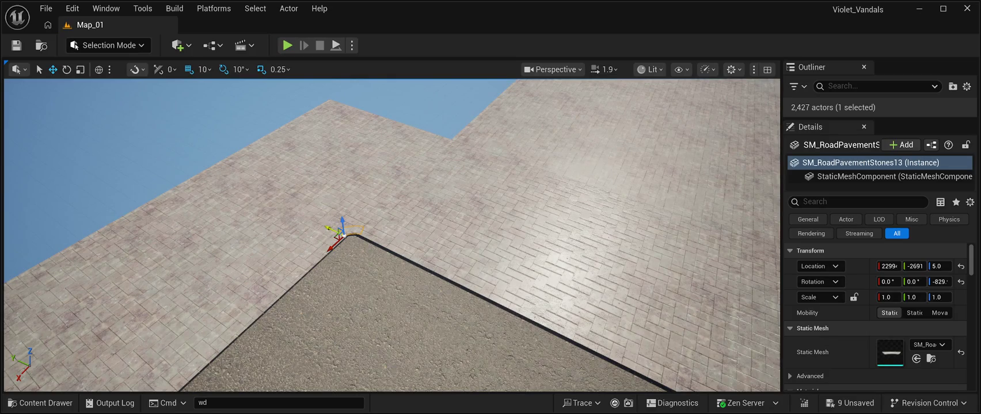
Move the curb piece along X and Y into the inner pavement corner and save the level.
mouse_move(343, 236)
mouse_down()
mouse_move(419, 295)
mouse_move(522, 337)
mouse_move(550, 335)
mouse_up()
key(f)
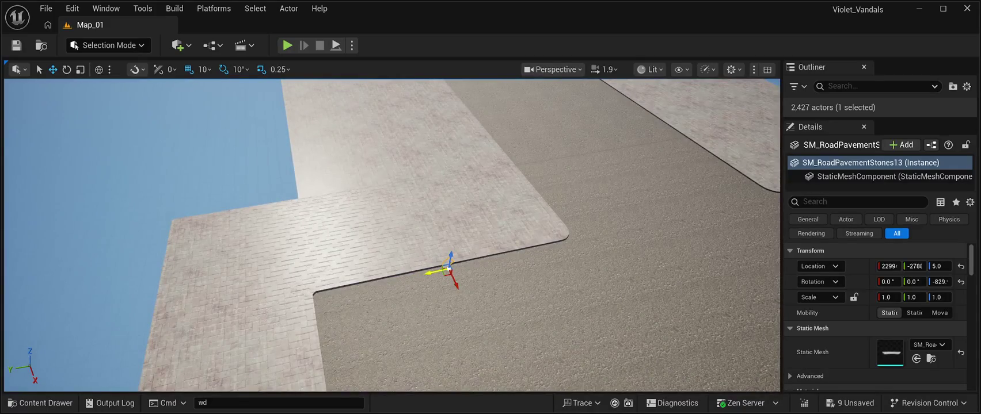
drag(449, 269, 608, 232)
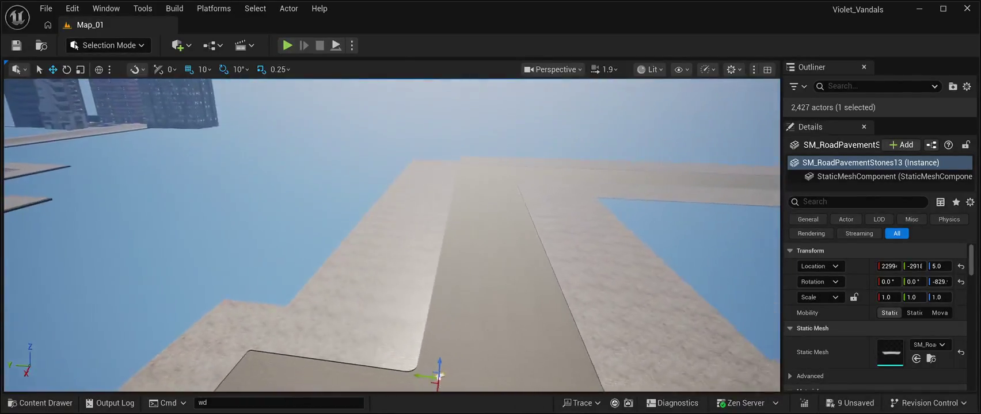
scroll(439, 345, down, 2)
mouse_move(441, 324)
mouse_down()
mouse_move(471, 69)
mouse_move(472, 121)
mouse_move(452, 121)
mouse_up()
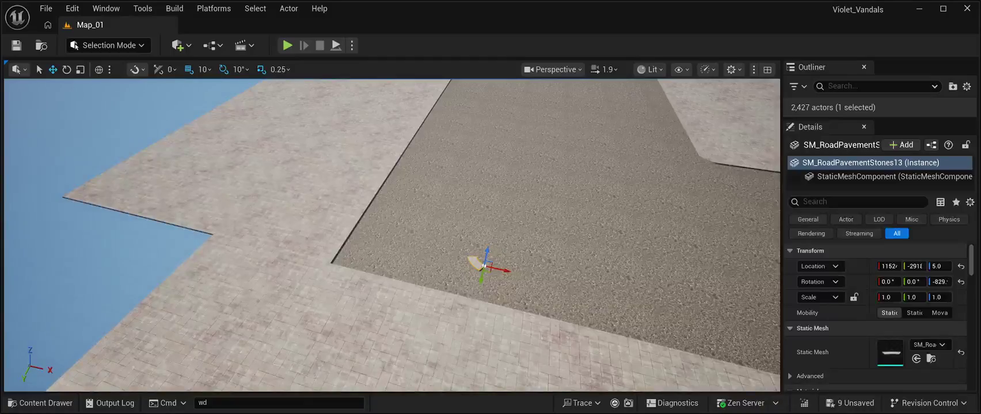
mouse_move(500, 270)
mouse_down()
mouse_move(368, 257)
mouse_move(339, 268)
mouse_move(335, 284)
mouse_move(350, 266)
mouse_move(345, 253)
mouse_move(345, 288)
mouse_move(345, 250)
mouse_up()
mouse_move(351, 308)
mouse_down()
mouse_move(305, 288)
mouse_move(322, 282)
mouse_move(322, 262)
mouse_move(314, 286)
mouse_up()
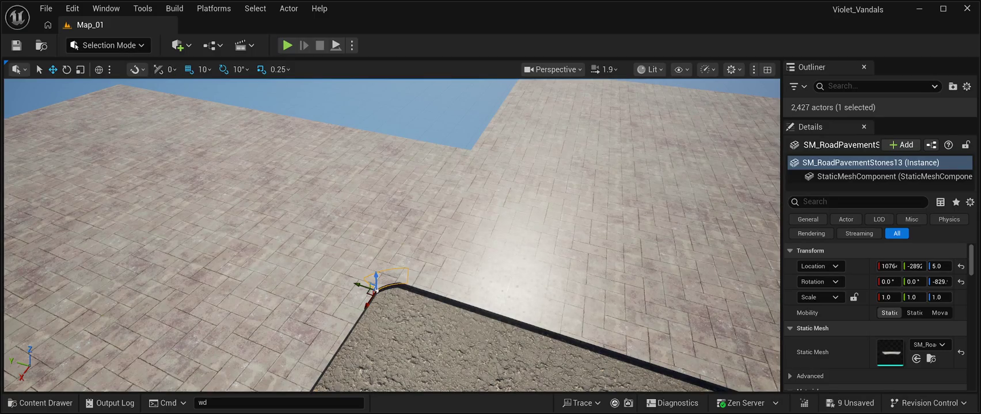
key(ctrl+s)
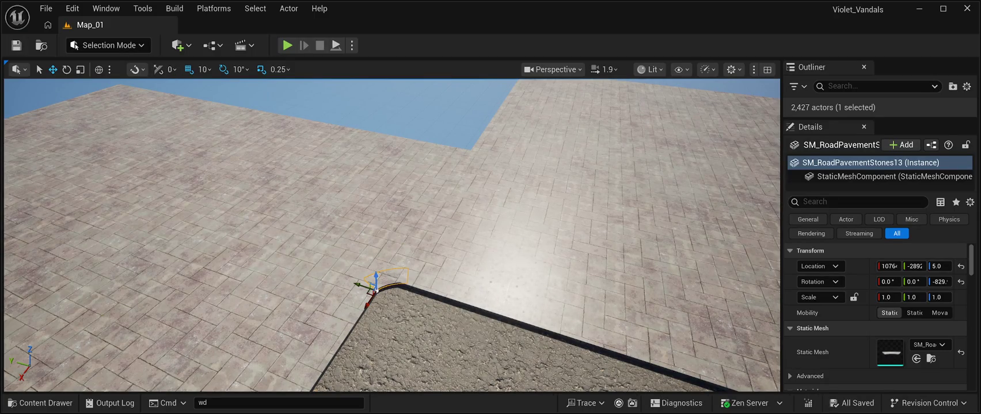
key(f)
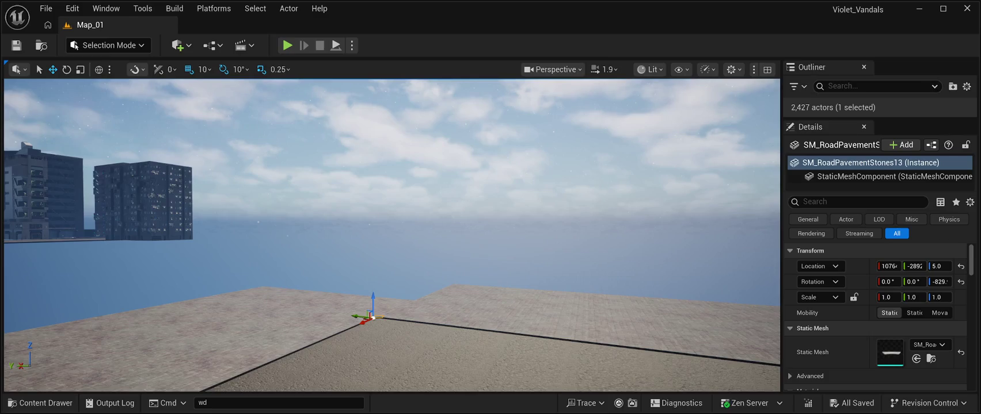
Fly over the T-shaped road and water to review the layout, then start Play-In-Editor.
click(403, 144)
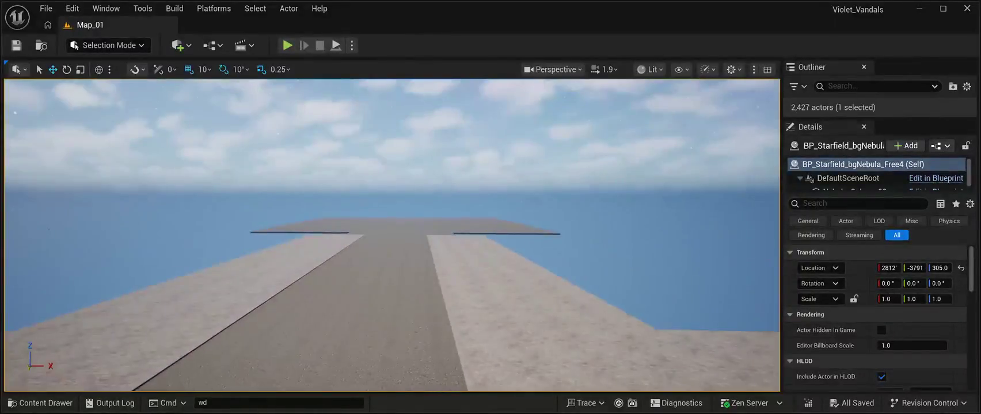
key(w)
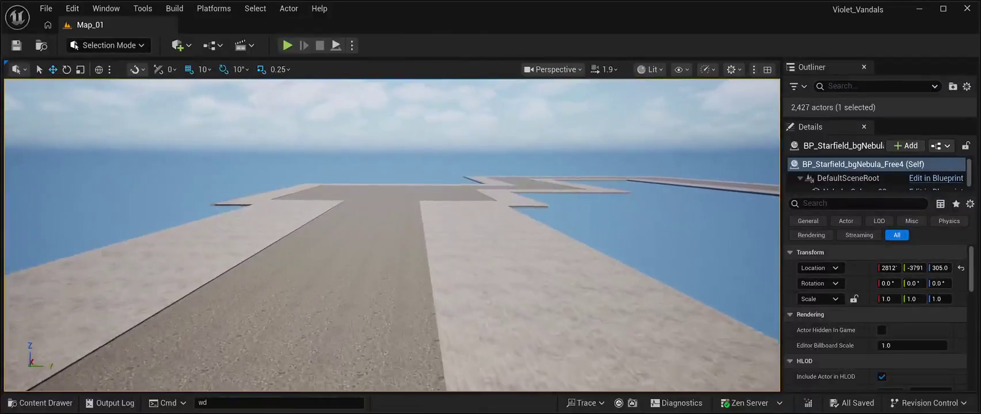
key(w)
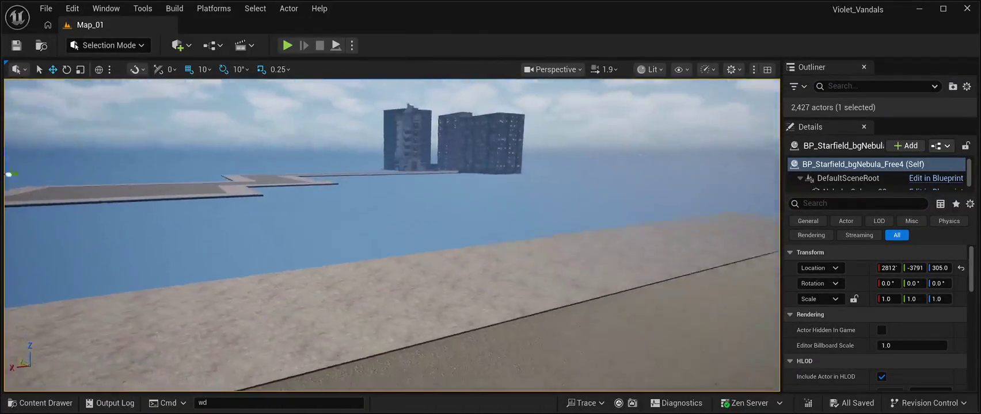
key(w)
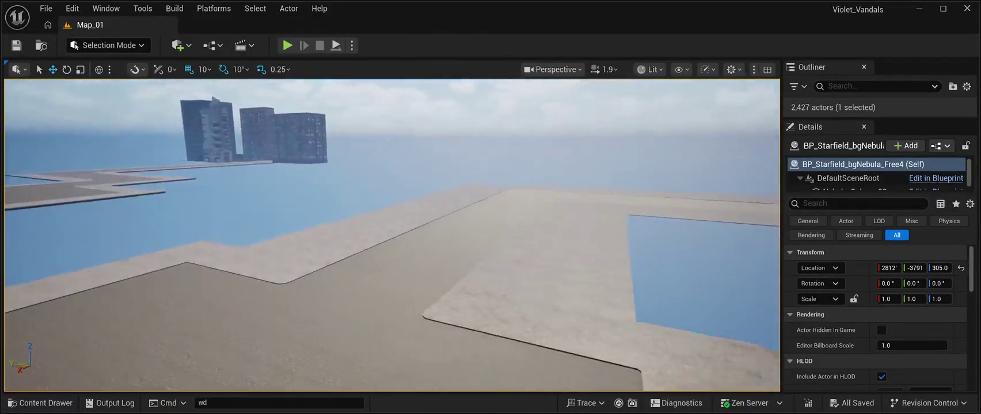
key(w)
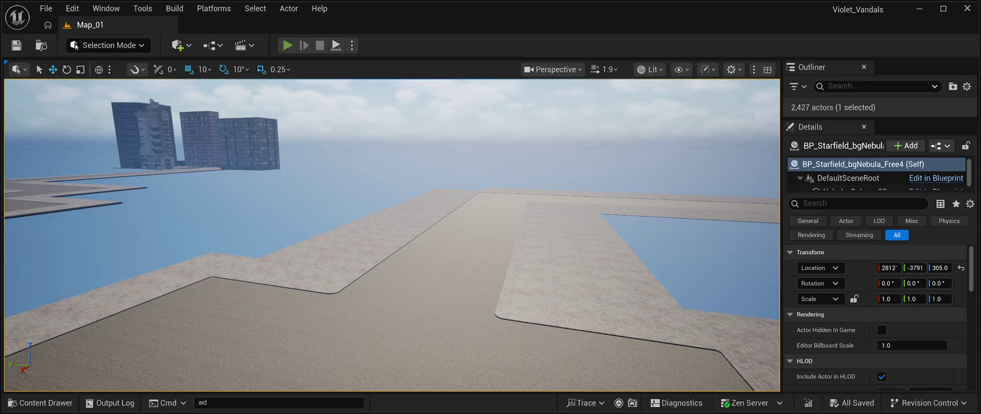
key(alt+p)
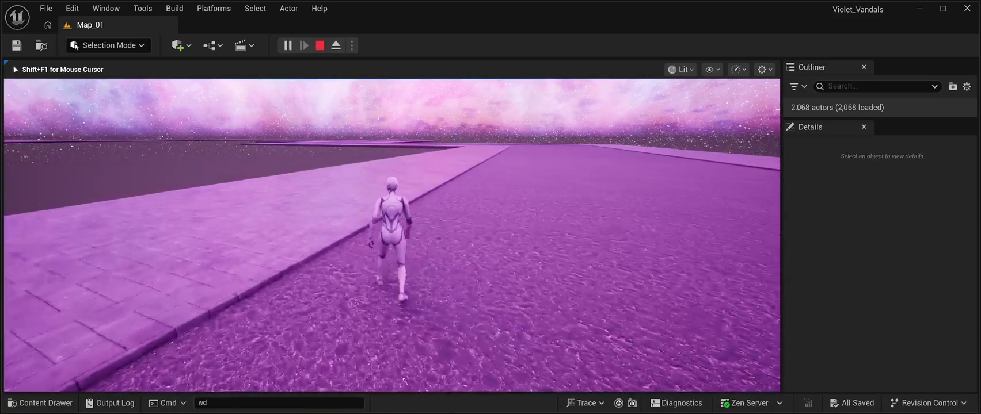
Stop the play test with Esc and return to the Map_01 editor viewport.
key(Escape)
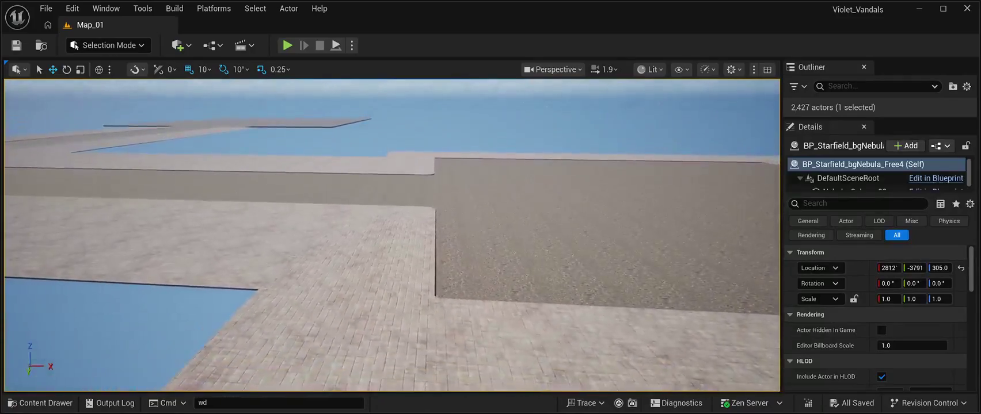
Click through the nearby road tiles to select the large tile SM_RoadModuleVP8x_01.
click(398, 279)
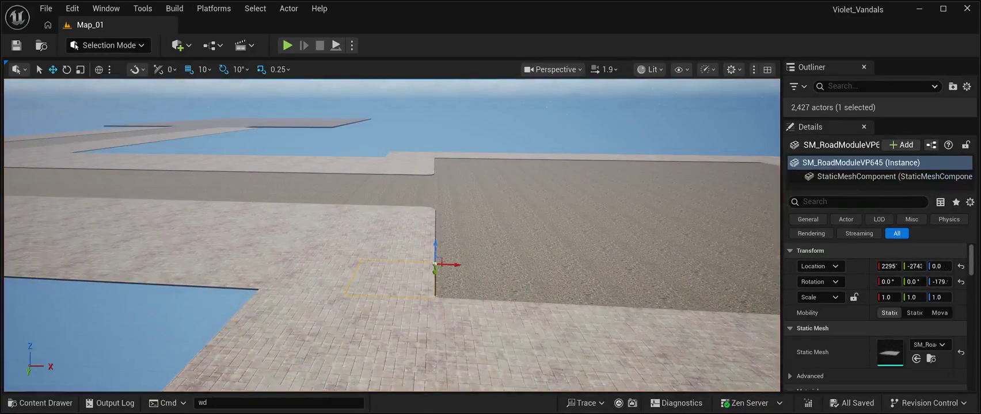
click(377, 323)
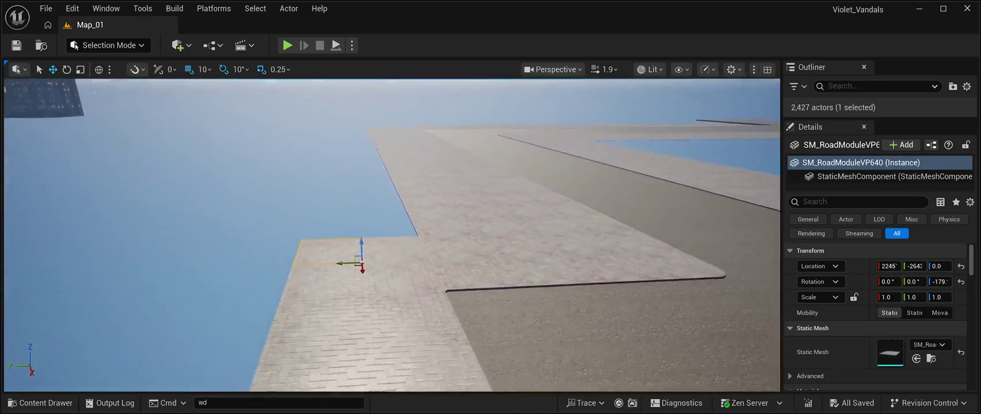
click(362, 253)
click(368, 304)
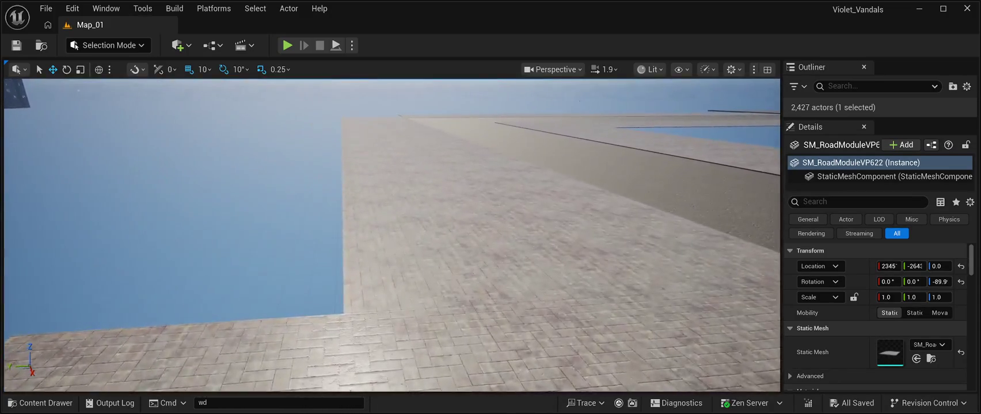
click(380, 259)
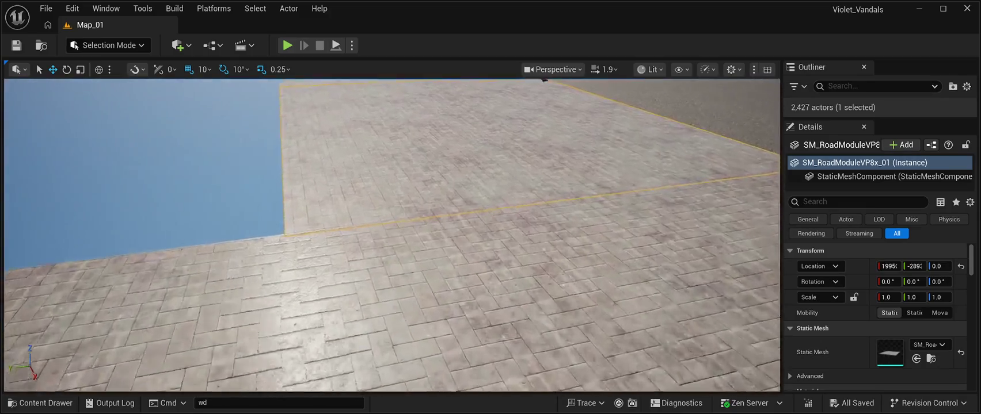
Fly in close to its MI_Road_Pave02 paving and widen Details to show Static Mesh and Materials.
key(w)
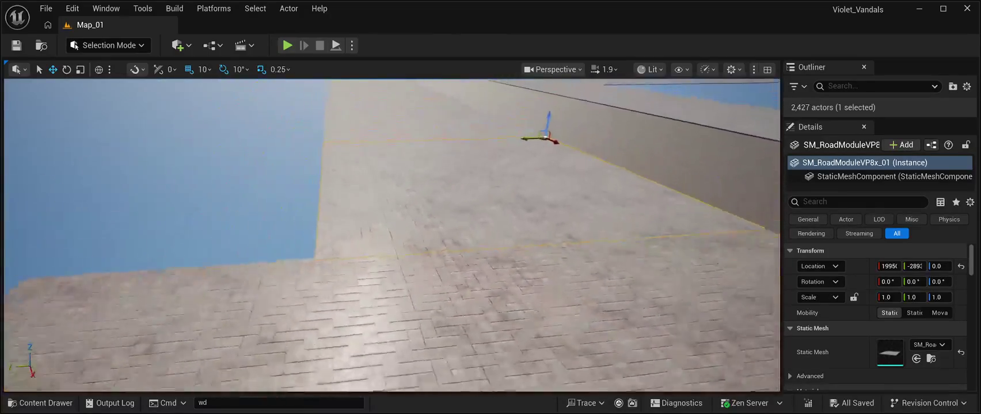
key(s)
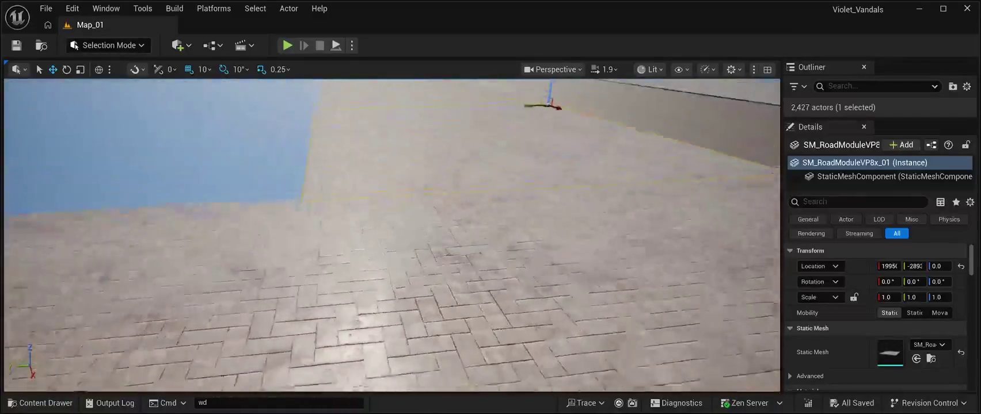
key(w)
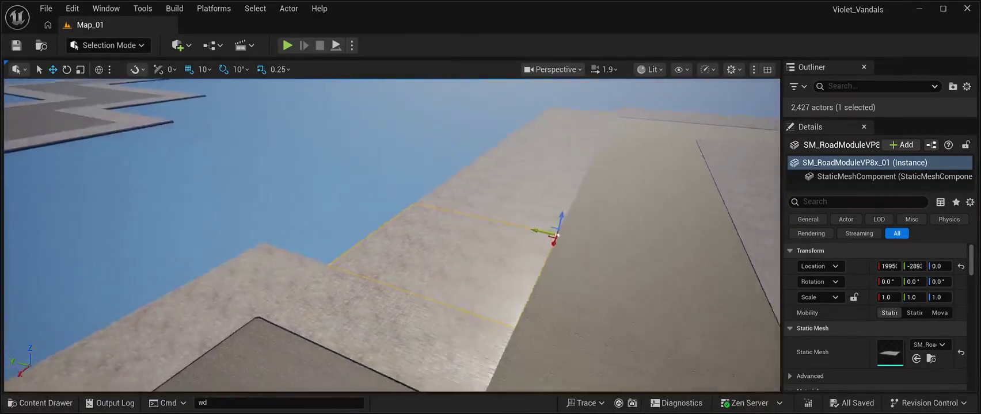
key(w)
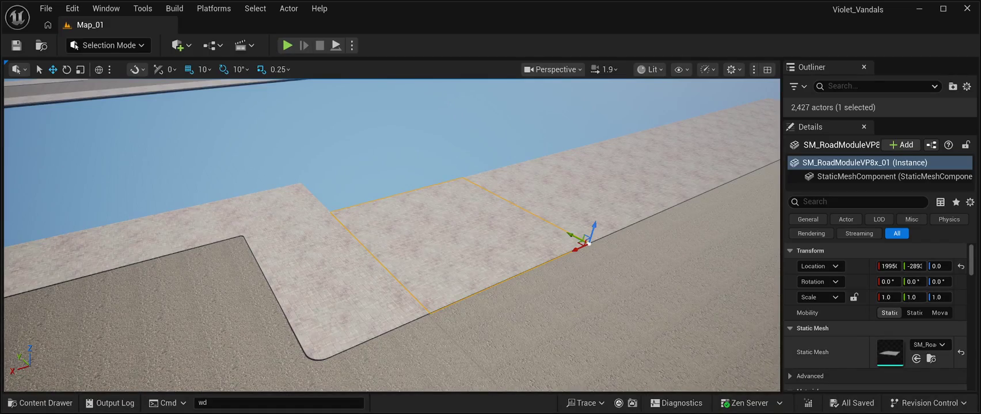
scroll(875, 317, down, 3)
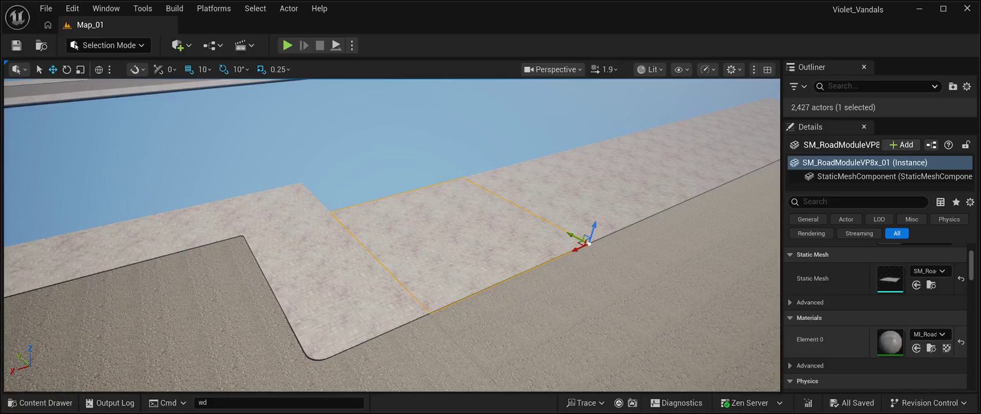
drag(781, 231, 723, 230)
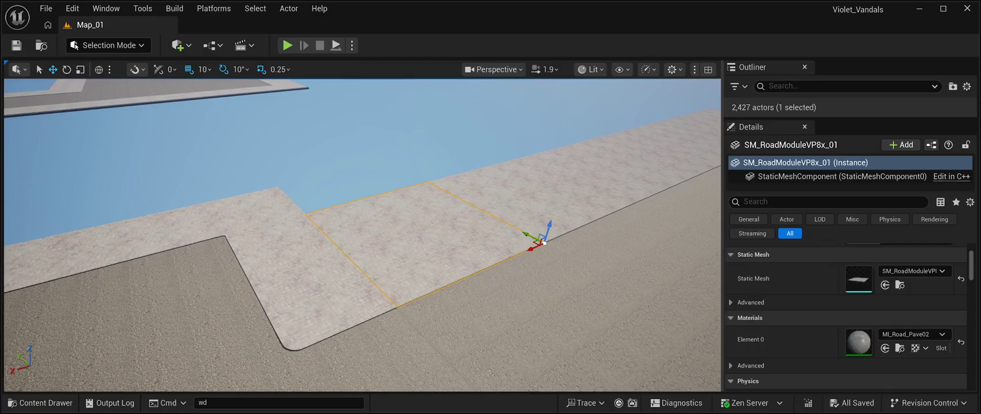
Check the neighbouring road pieces and browse to the selected tile's mesh asset.
click(358, 302)
click(296, 324)
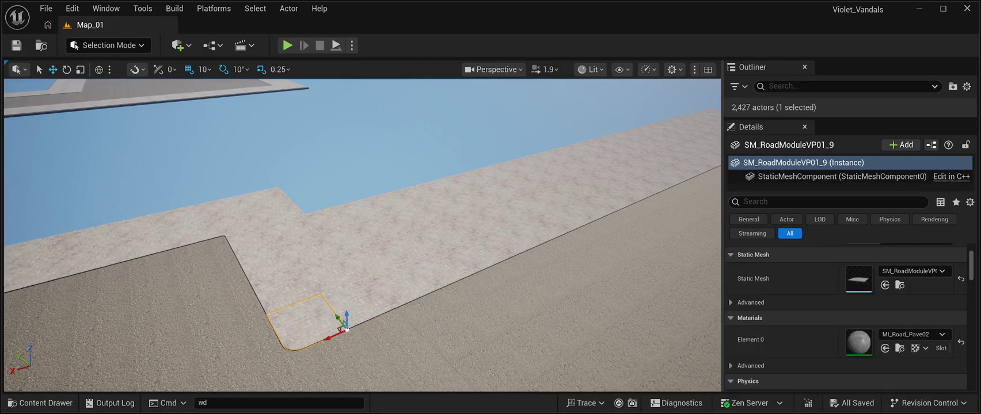
click(333, 274)
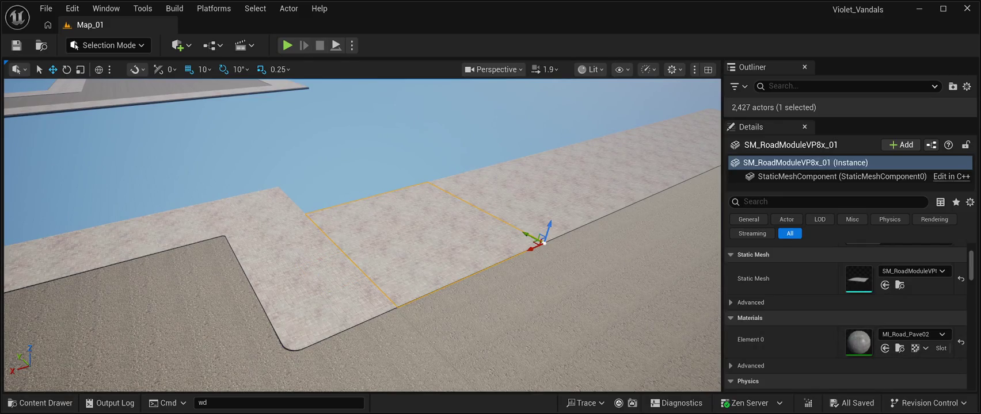
click(40, 402)
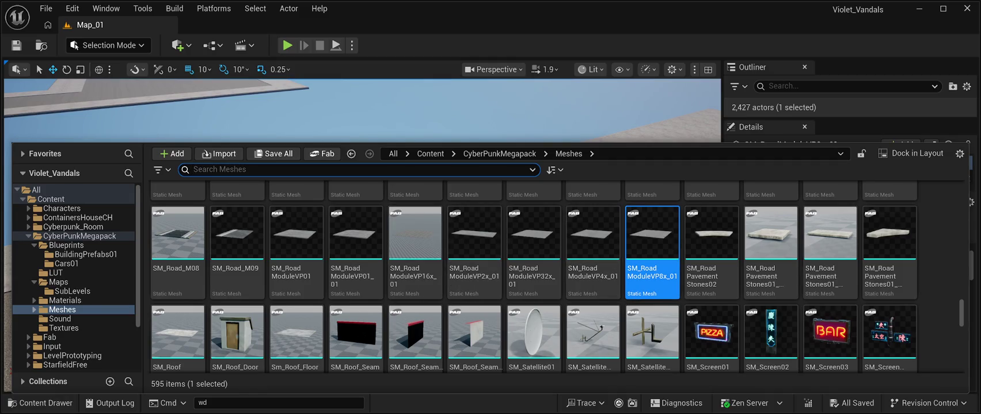
key(ctrl+space)
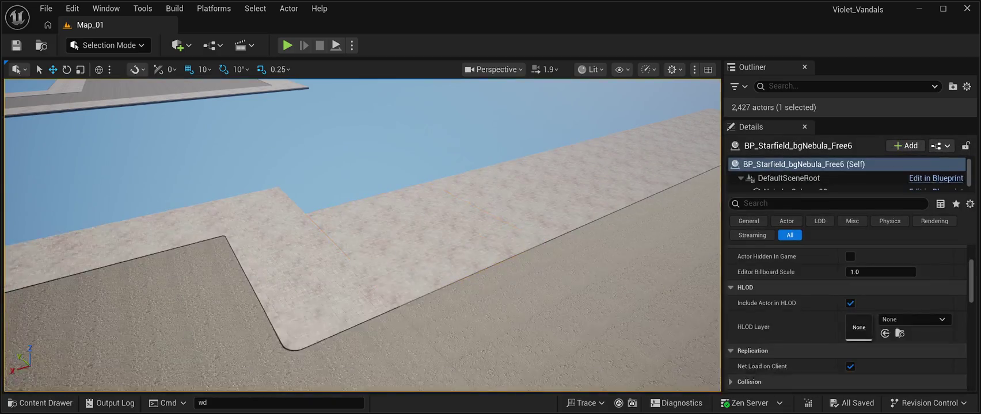
Select tile SM_RoadModuleVP649's StaticMeshComponent and frame the tile up close.
click(285, 289)
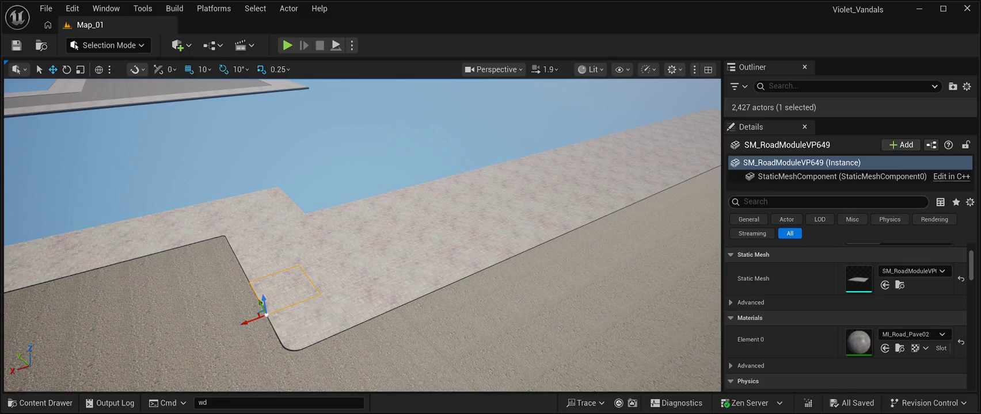
click(829, 176)
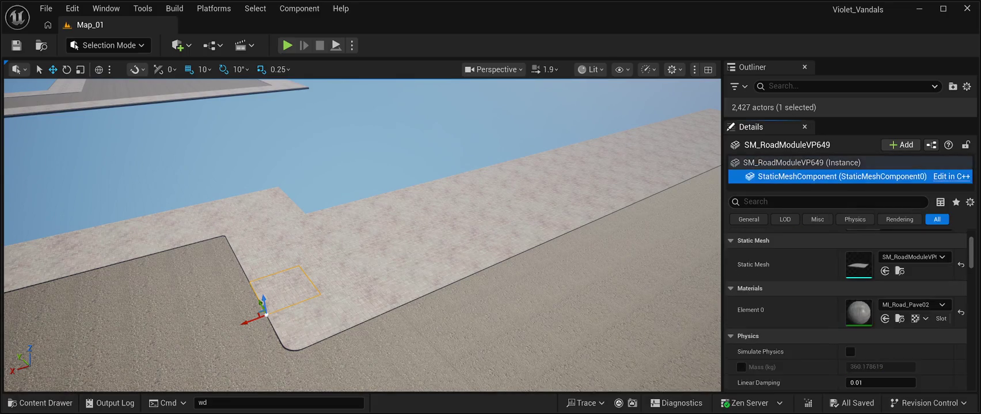
key(f)
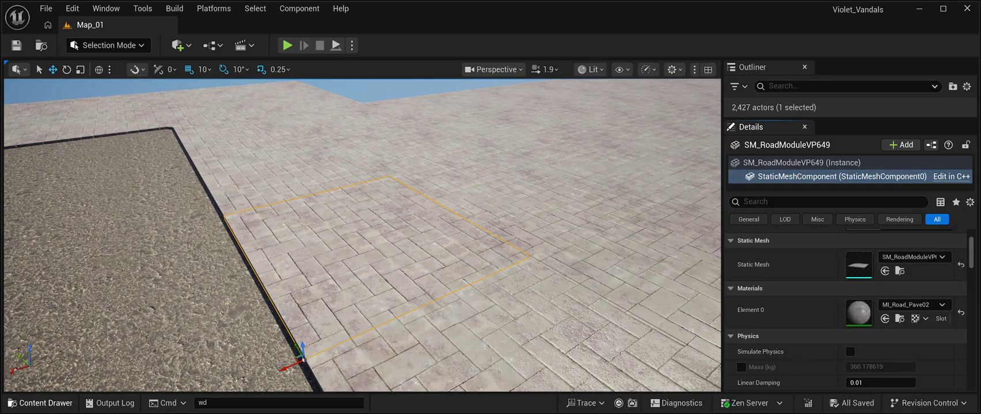
Select the SM_RoadModuleVP01 mesh in CyberPunkMegapack/Meshes from the Content Drawer.
click(41, 403)
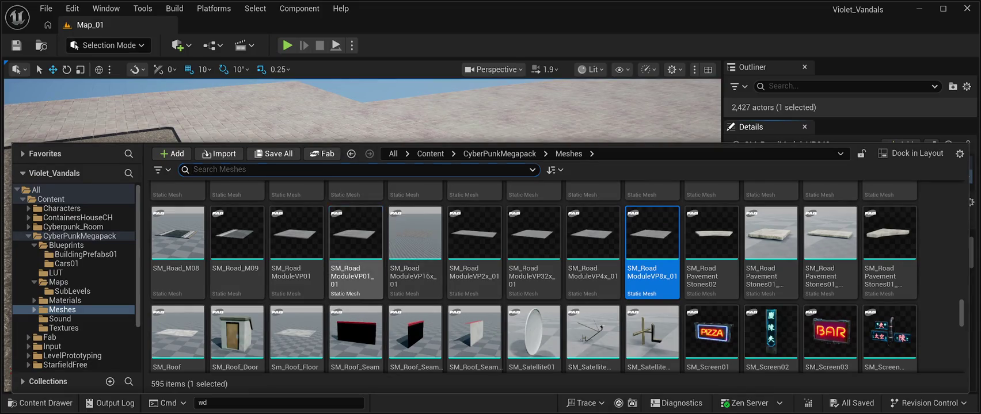
click(355, 242)
click(296, 242)
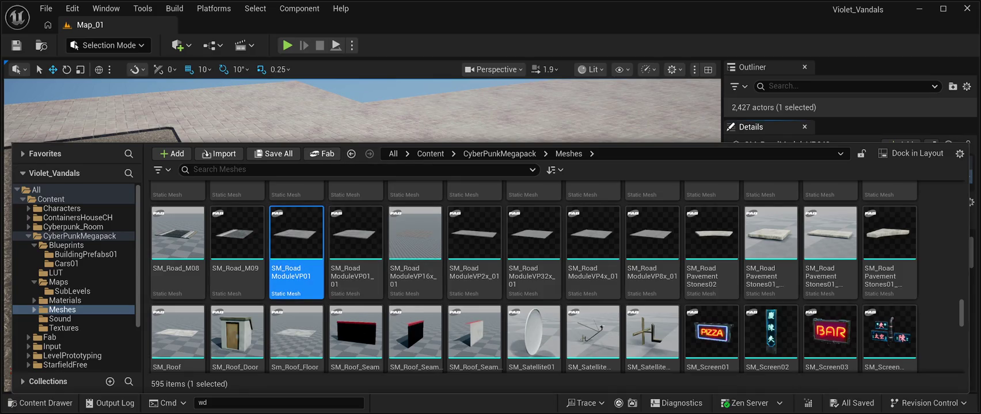
key(ctrl+space)
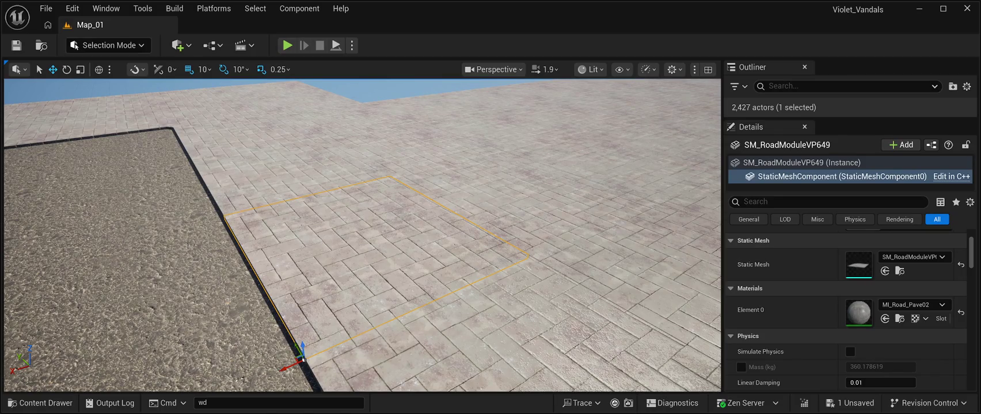
Save, sweep the view to SM_RoadModuleVP649's road edge, and bring up SM_RoadModuleVP16x_01 in the road meshes.
key(ctrl+s)
key(ctrl+s)
click(834, 176)
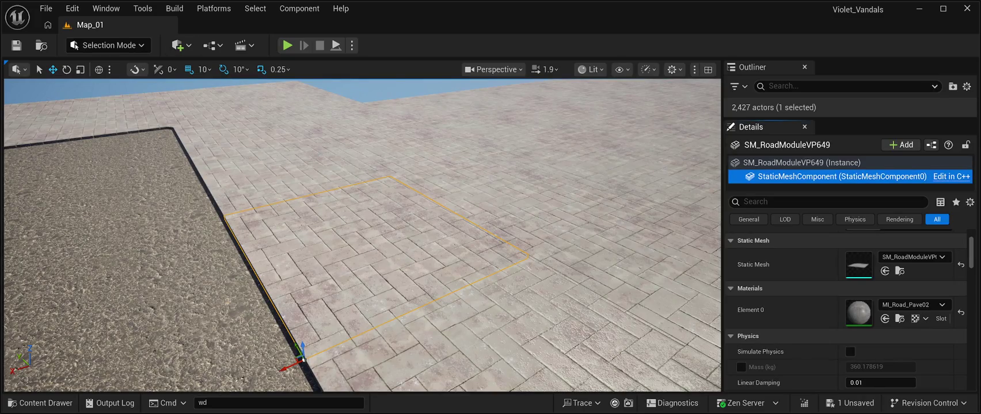
mouse_move(362, 236)
mouse_down()
mouse_move(363, 276)
mouse_move(363, 227)
mouse_up()
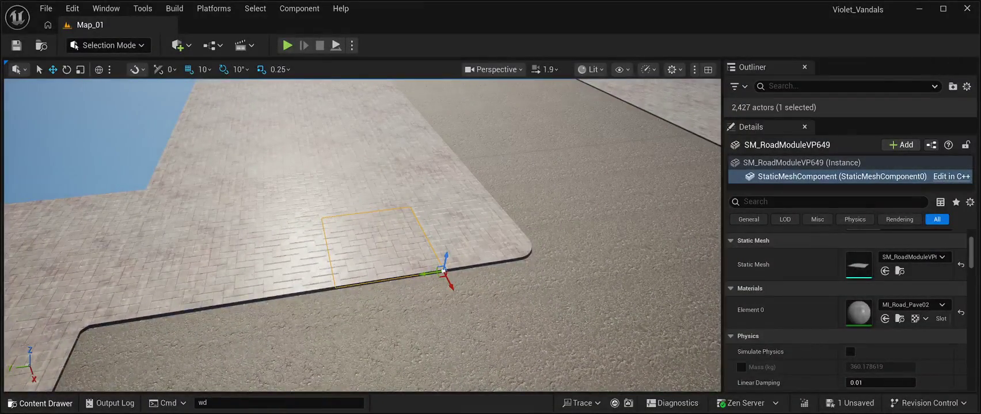
click(40, 403)
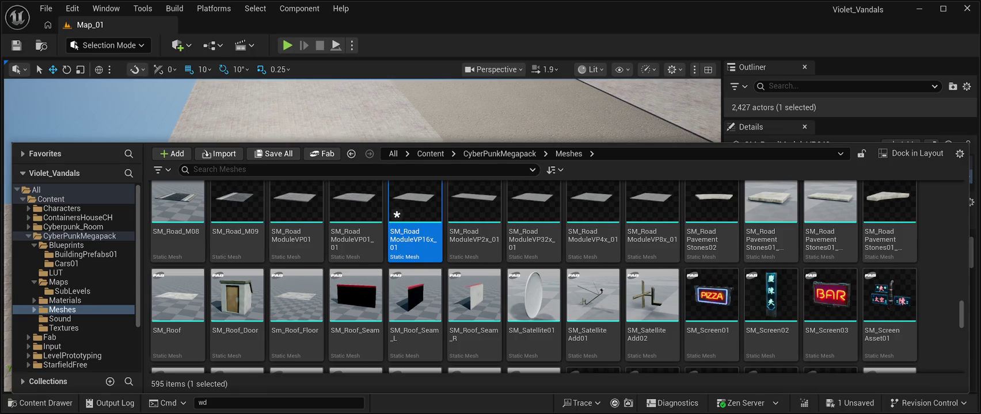
Close the Content Drawer, select the tile's StaticMeshComponent and save all six Map_01 changes.
key(ctrl+space)
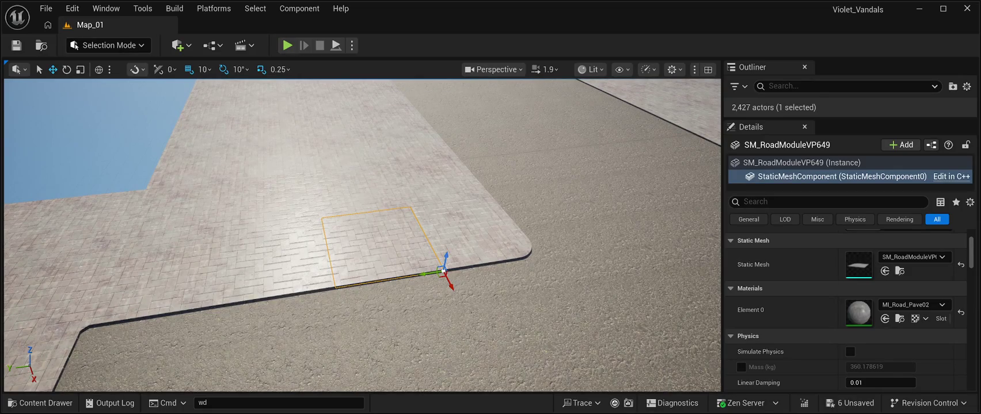
click(841, 176)
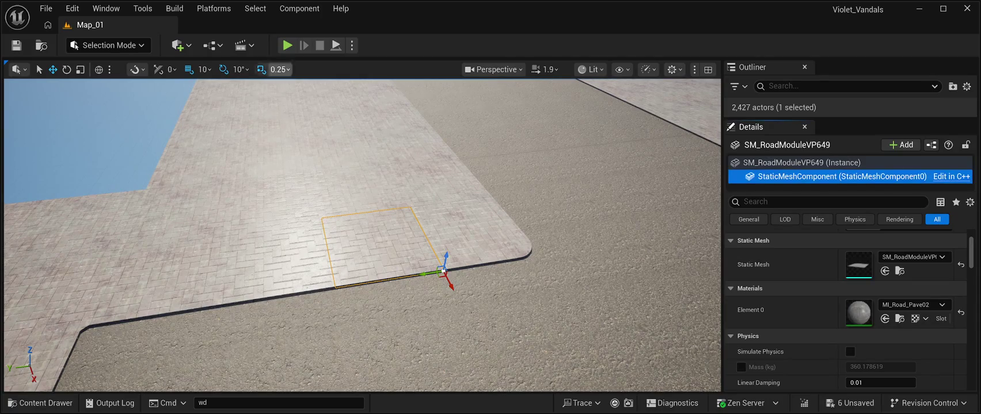
click(46, 8)
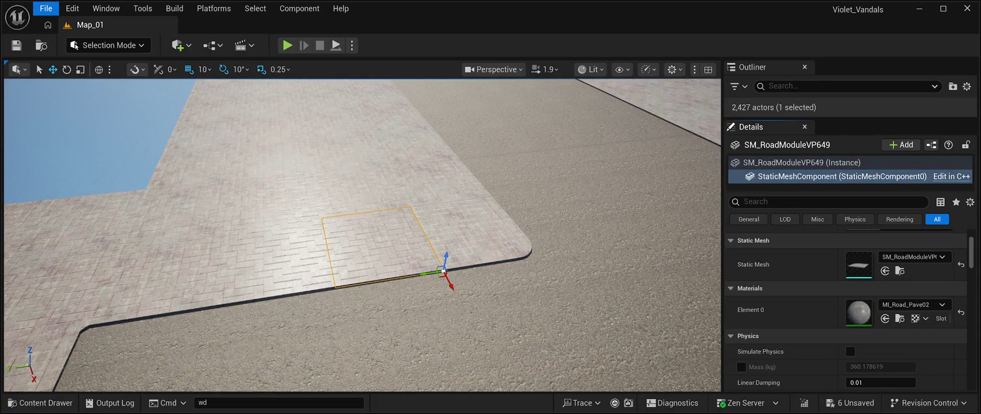
key(ctrl+shift+s)
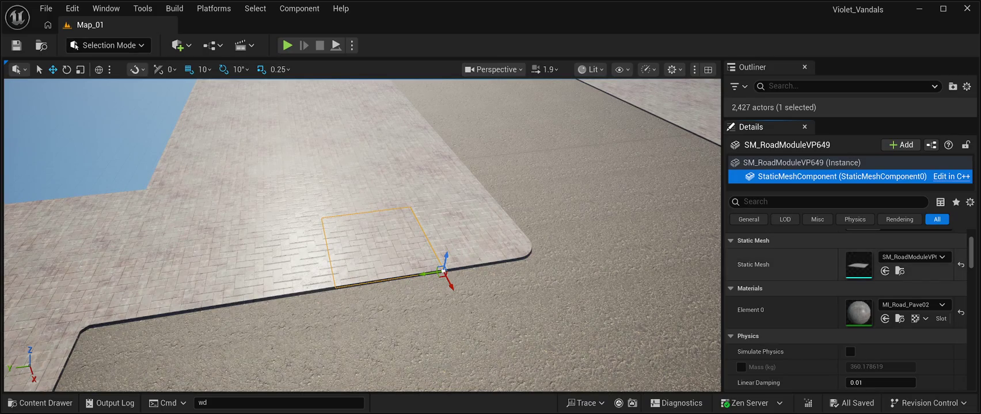
click(40, 402)
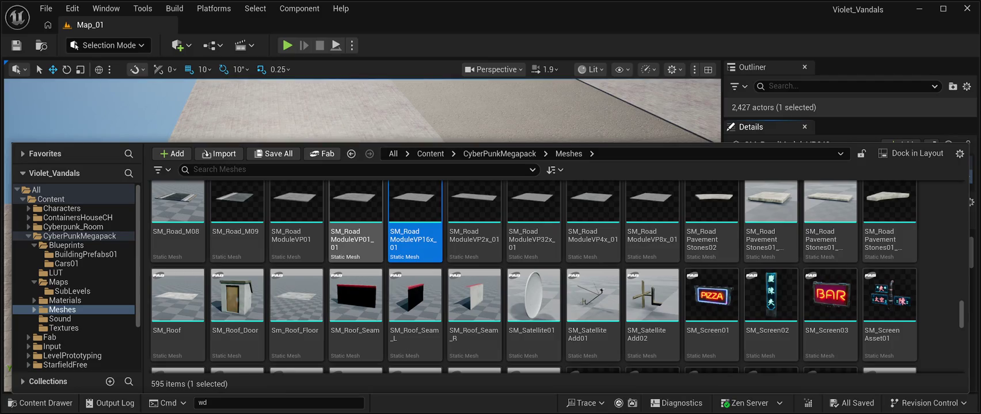
Compare placed sidewalk pieces with the CyberPunkMegapack road meshes, then select the SM_RoadModuleVP8x_01 tile.
key(ctrl+space)
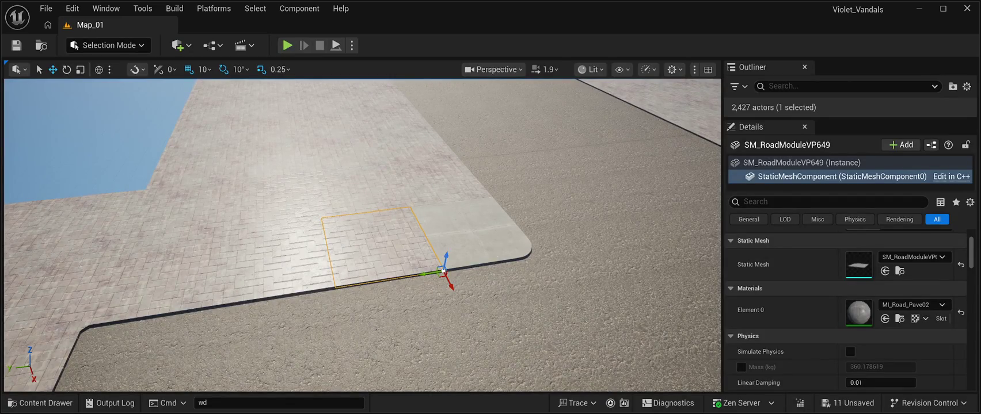
key(Left)
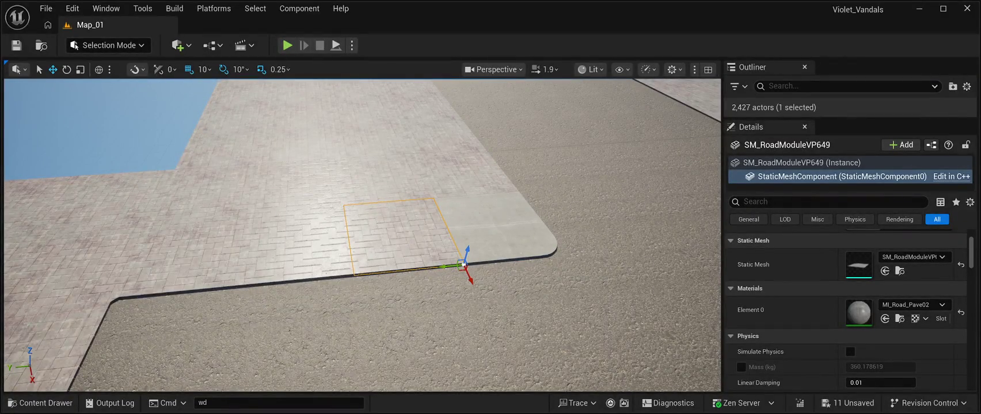
click(40, 403)
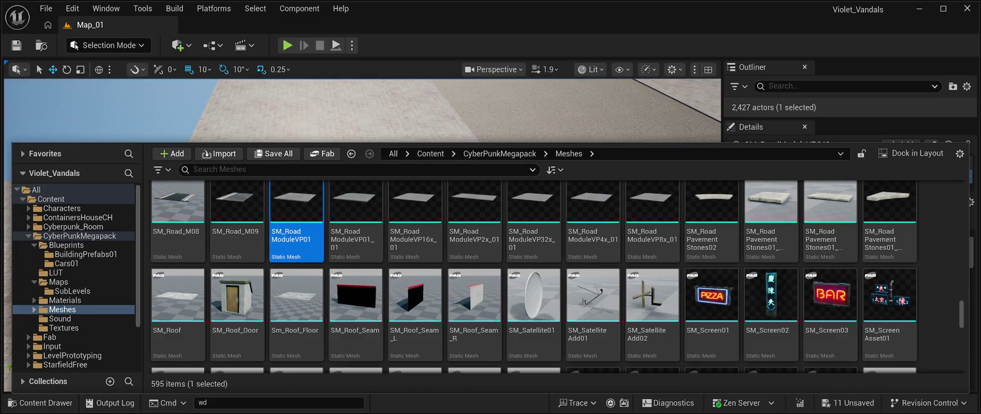
key(ctrl+space)
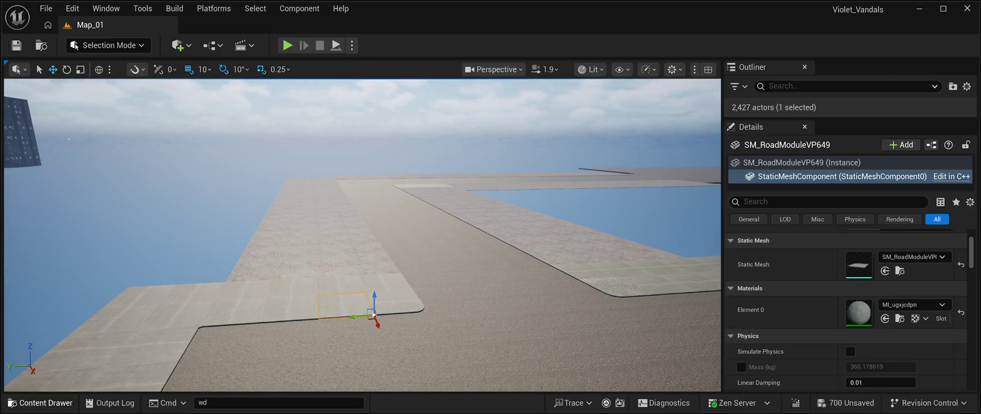
click(40, 403)
key(ctrl+space)
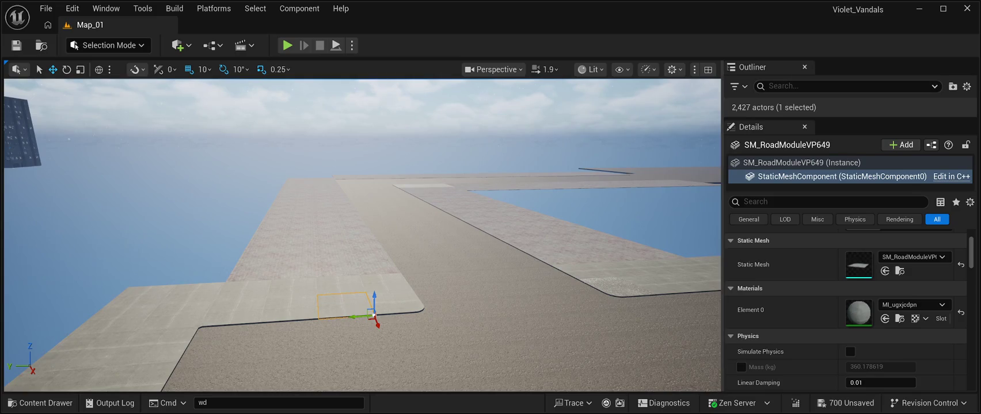
click(313, 257)
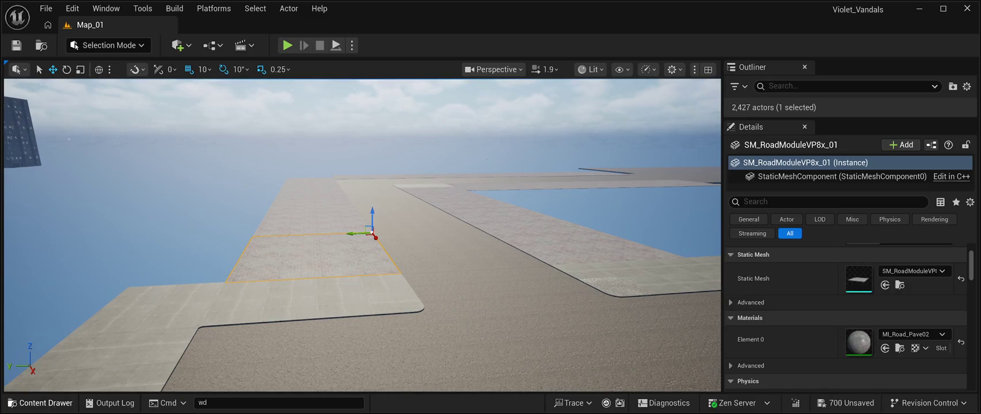
Pick the SM_RoadModuleVP8x_01 mesh in the Meshes folder and close the Content Drawer.
click(40, 403)
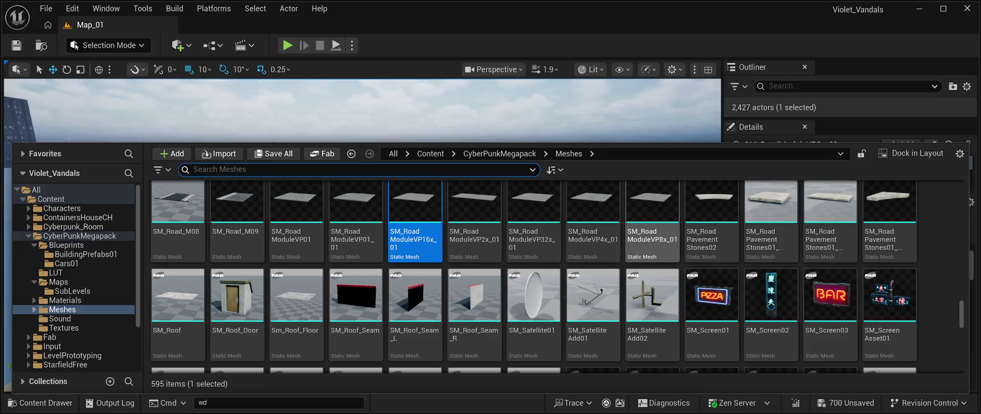
click(652, 219)
key(ctrl+space)
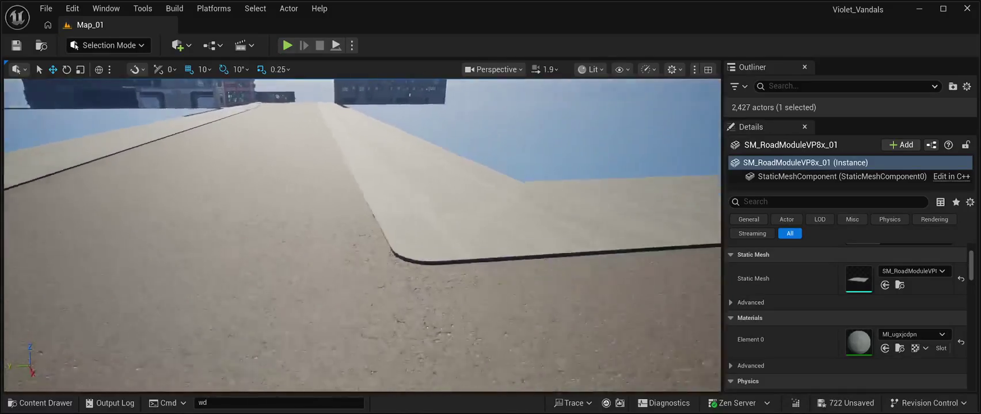
Fly to the curb corner, select SM_RoadModuleVP01_10 and rotate it toward the curb.
key(s)
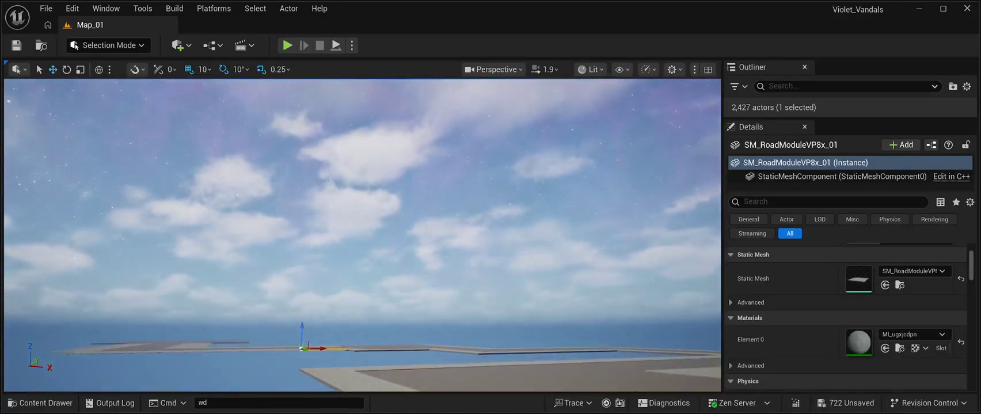
key(w)
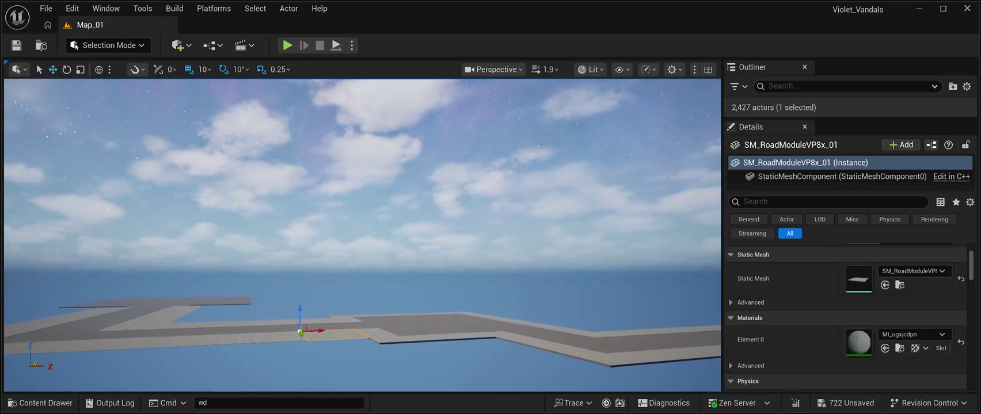
key(w)
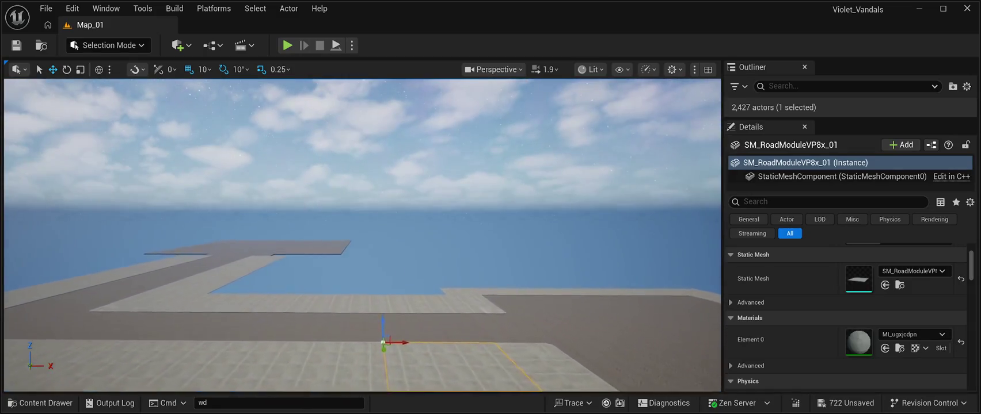
key(w)
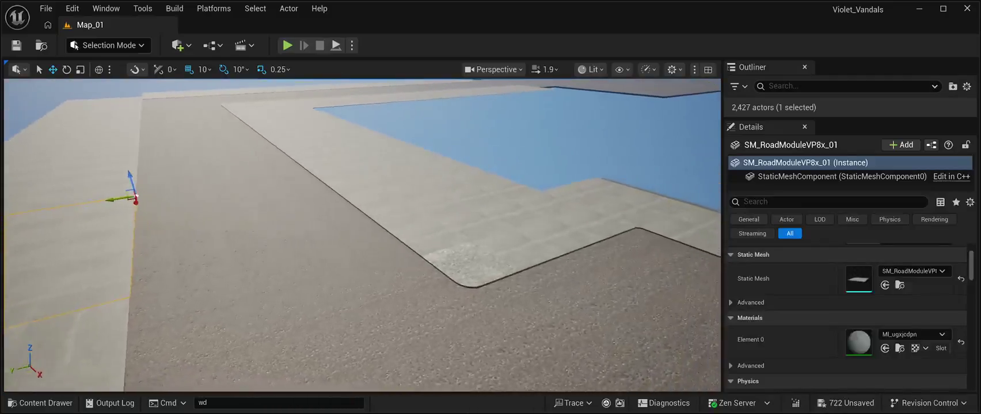
click(377, 253)
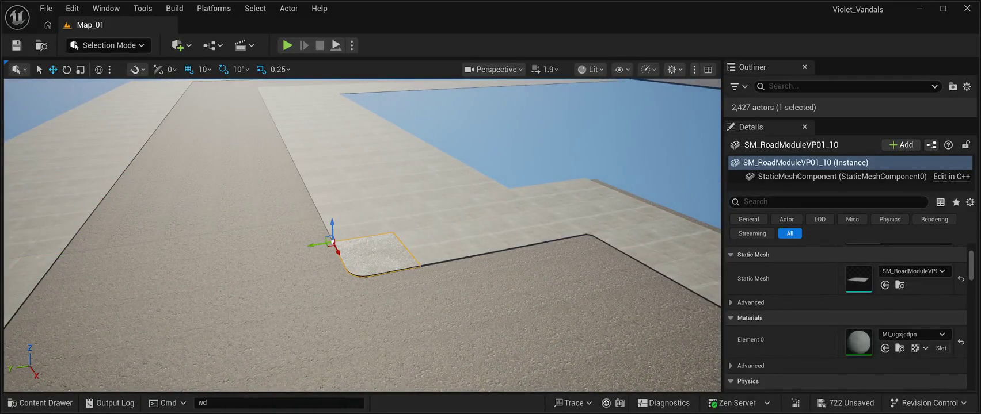
key(e)
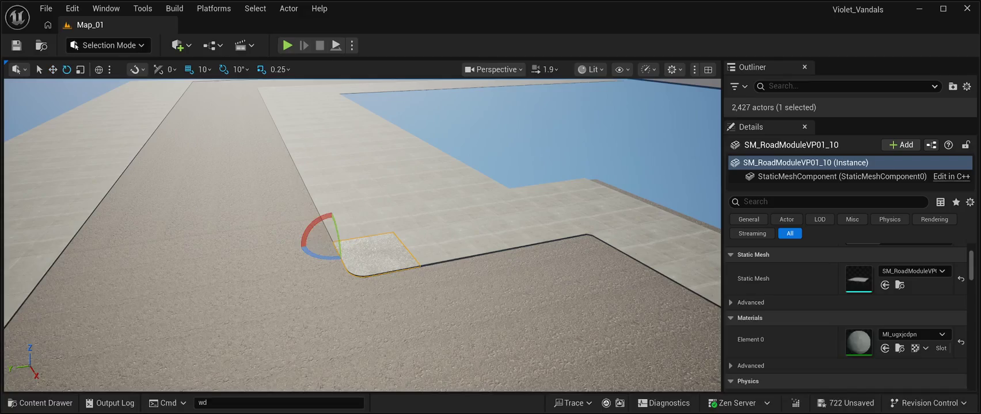
mouse_move(316, 222)
mouse_down()
mouse_move(328, 216)
mouse_move(299, 262)
mouse_move(334, 281)
mouse_up()
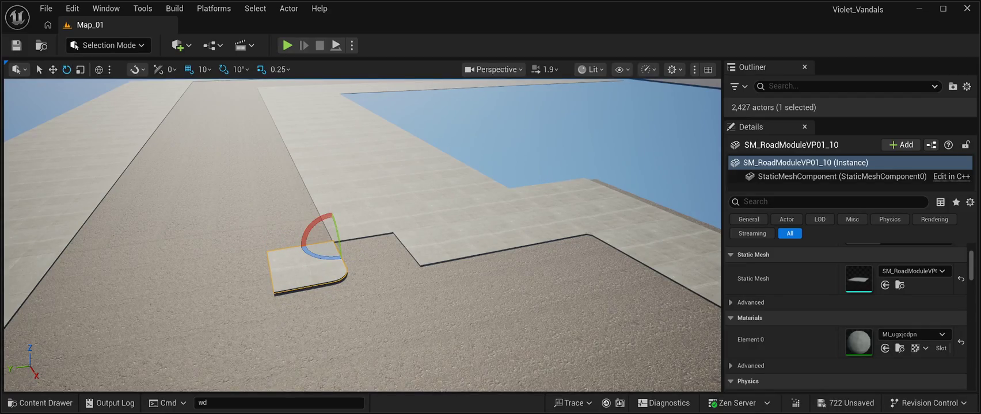
mouse_move(340, 258)
mouse_down()
mouse_move(325, 260)
mouse_move(308, 313)
mouse_move(291, 251)
mouse_move(348, 257)
mouse_move(350, 218)
mouse_move(308, 224)
mouse_move(296, 215)
mouse_move(290, 247)
mouse_up()
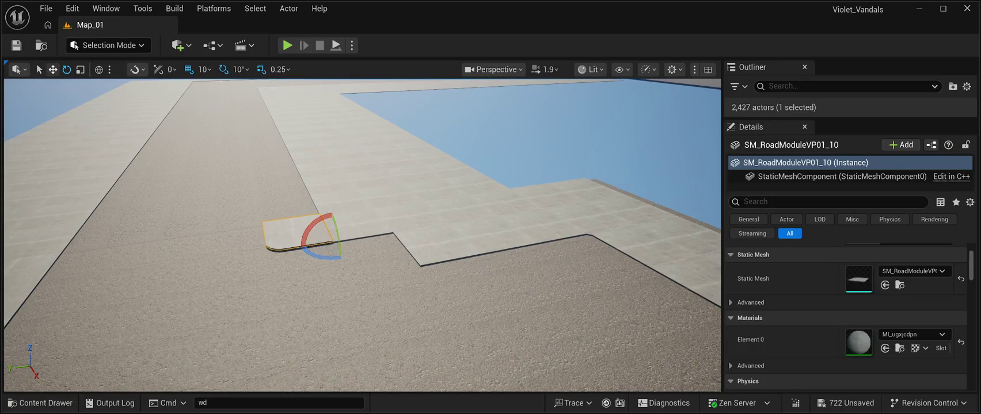
Move the corner piece into the curb corner, nudging it along X to close the gap.
click(52, 69)
mouse_move(333, 242)
mouse_down()
mouse_move(378, 289)
mouse_move(354, 282)
mouse_move(426, 274)
mouse_up()
scroll(469, 297, up, 3)
scroll(469, 296, up, 3)
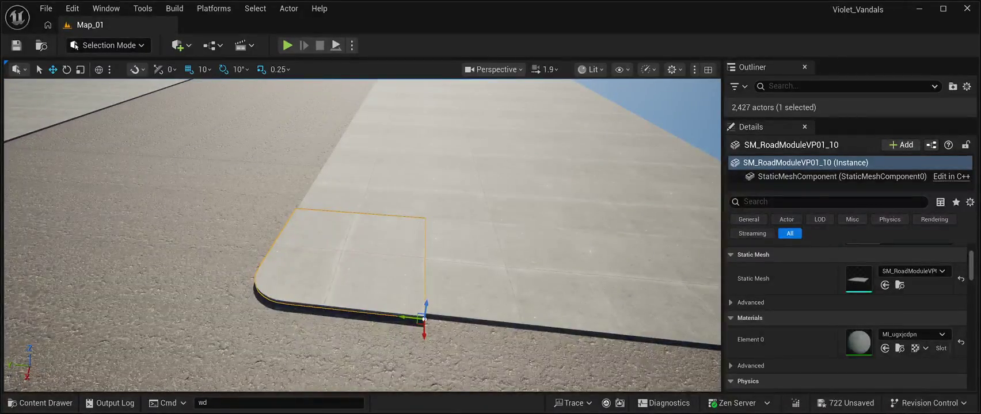
drag(424, 335, 424, 334)
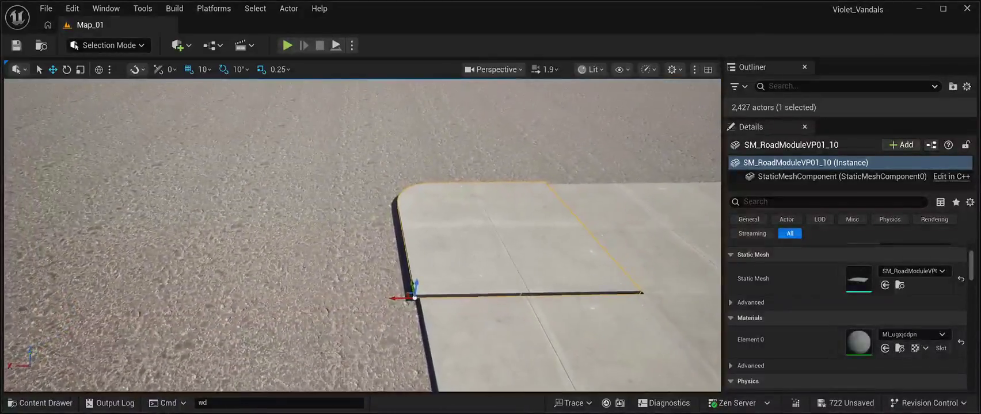
drag(393, 297, 397, 298)
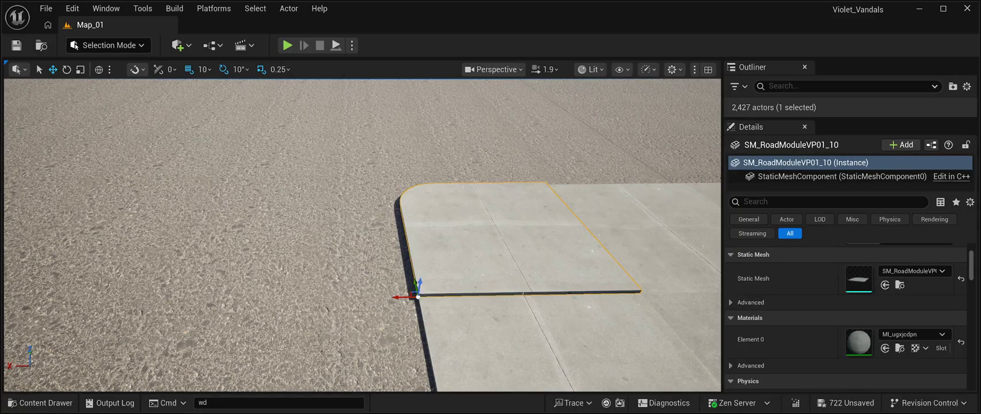
scroll(846, 316, down, 5)
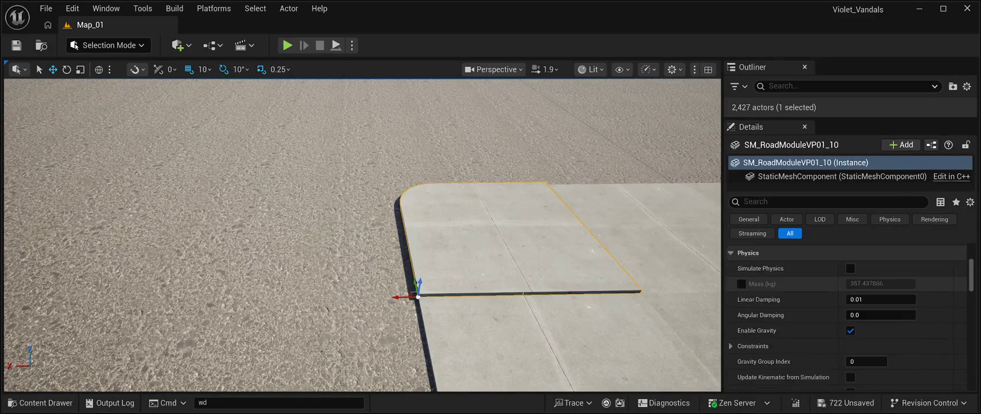
Set the corner piece's Location Z to 0.0 and save the map.
scroll(846, 317, up, 5)
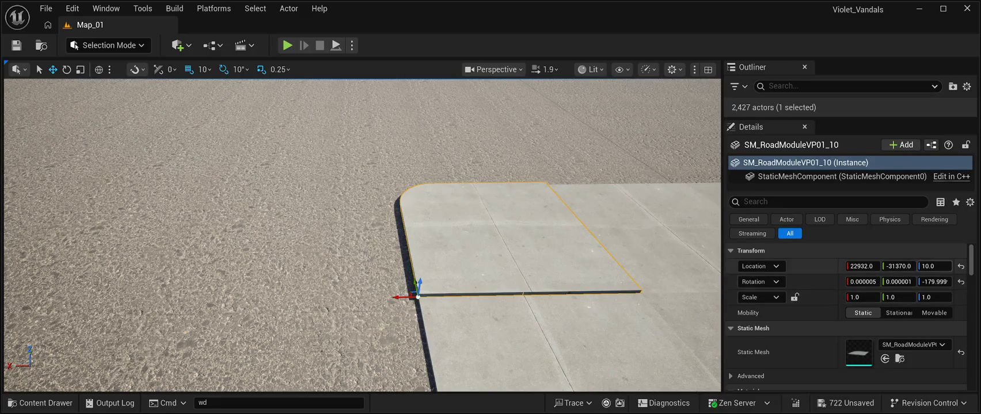
click(934, 266)
text(0)
key(Return)
key(f)
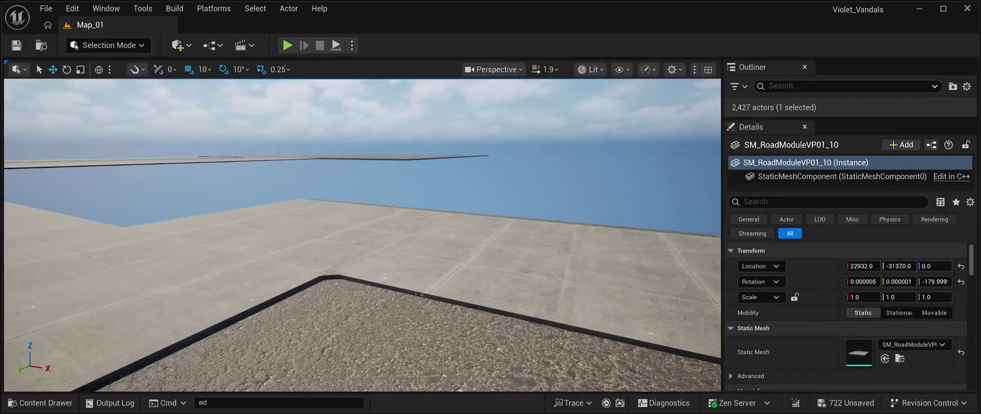
click(16, 45)
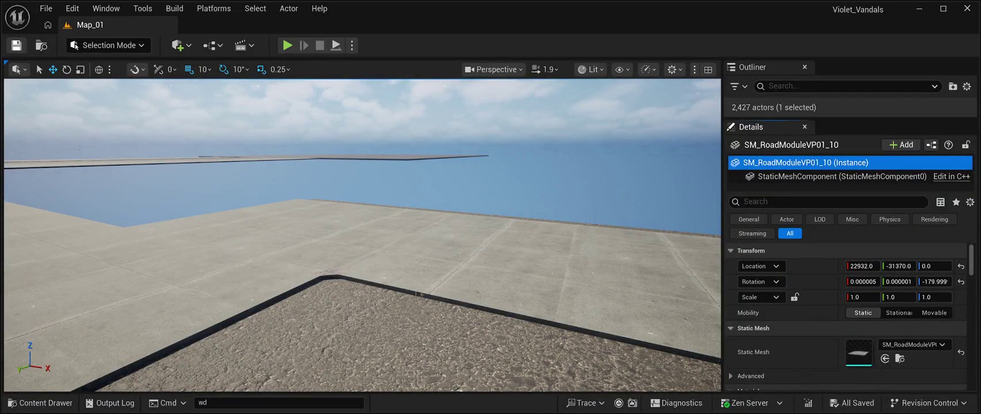
Browse the pavement stone meshes and save Map_01 again with Ctrl+S.
click(40, 402)
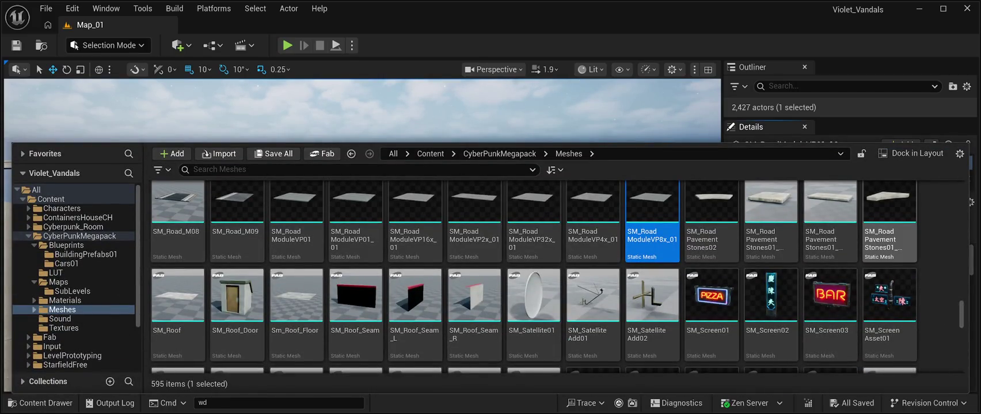
click(889, 230)
key(ctrl+space)
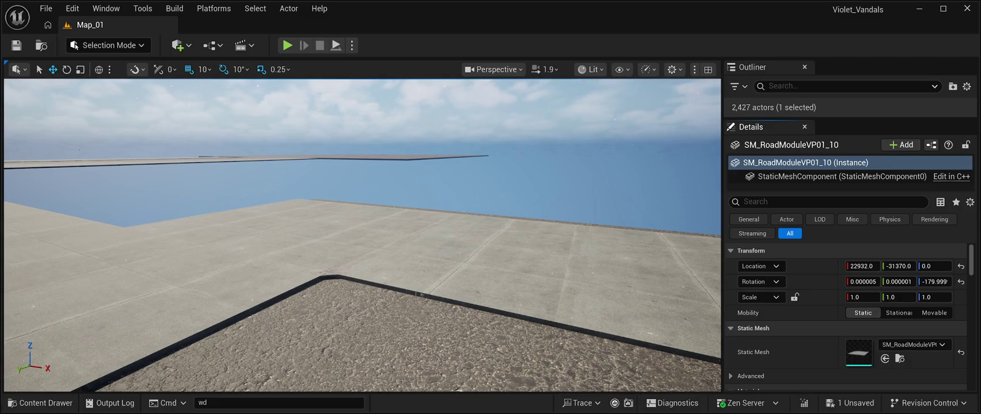
key(ctrl+s)
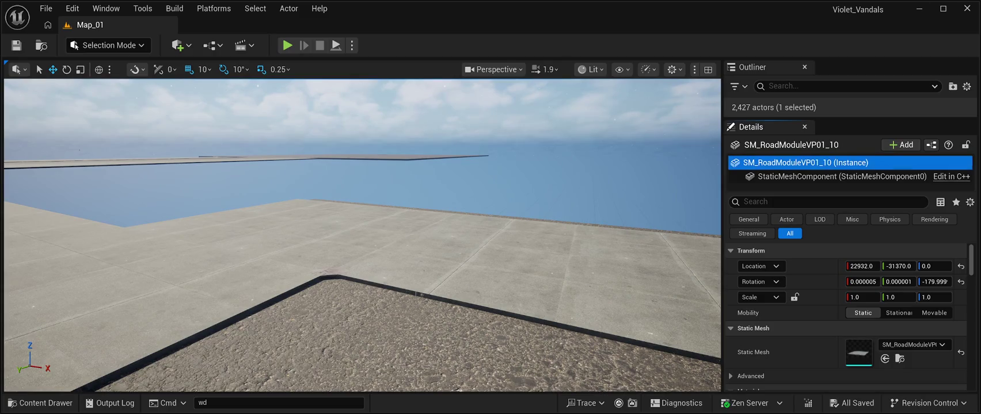
key(w)
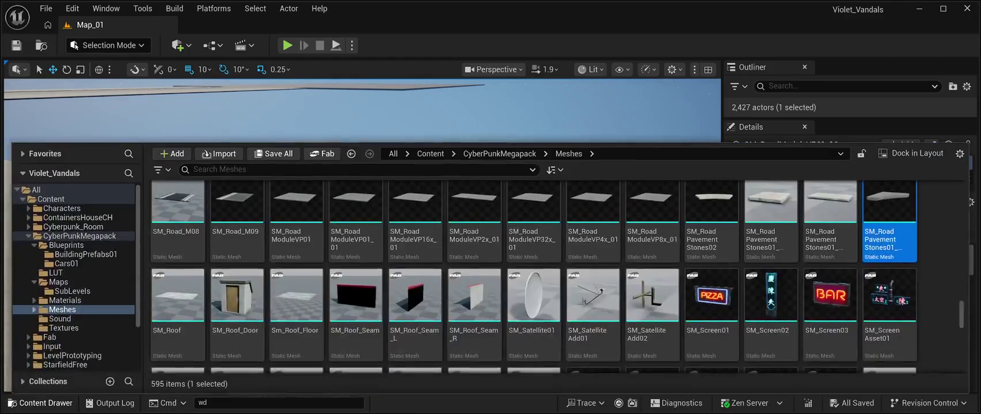
click(41, 403)
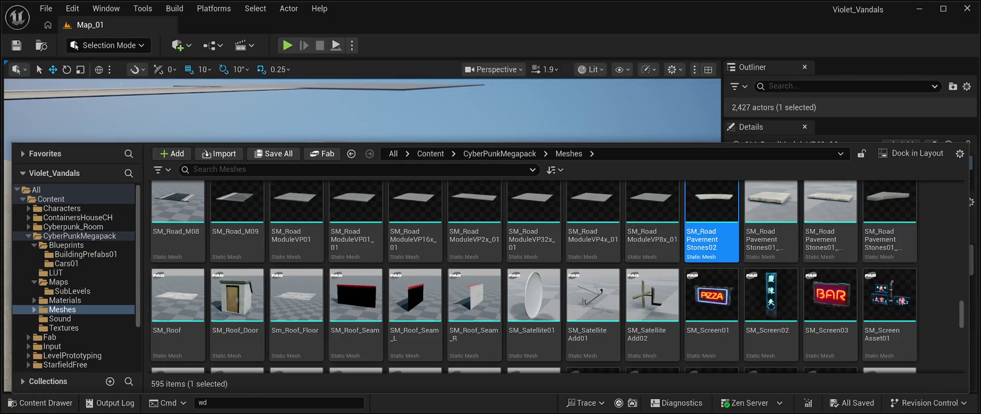
key(ctrl+space)
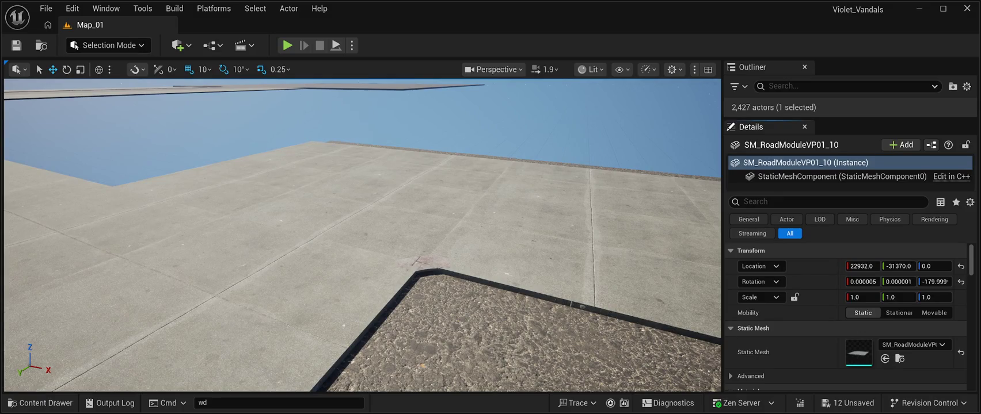
Select the kerb-corner pavement stone and trial-place SM_RoadPavementStones01_Stone03, then delete it.
click(345, 219)
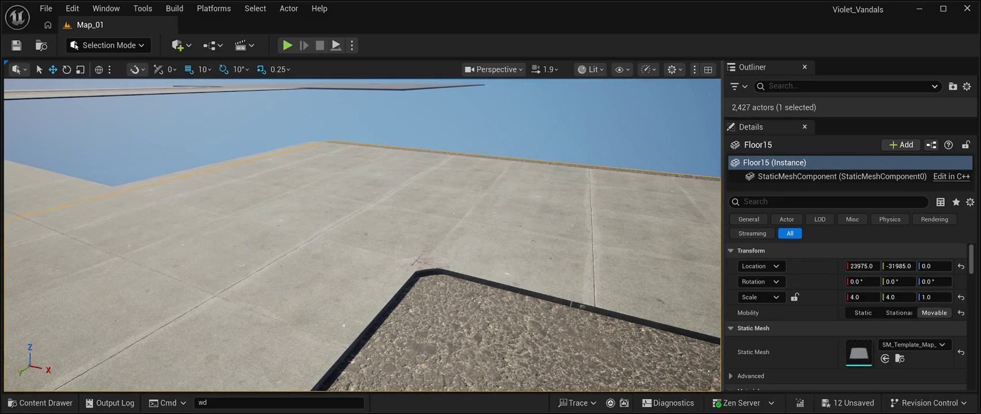
click(420, 264)
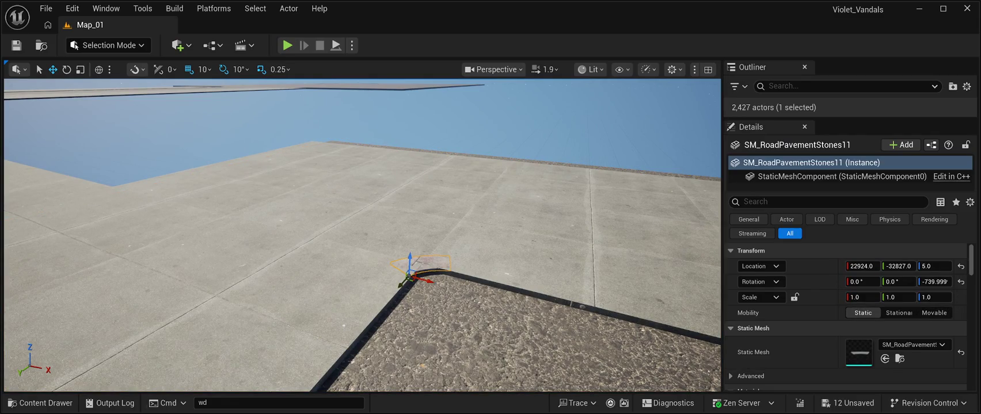
click(40, 403)
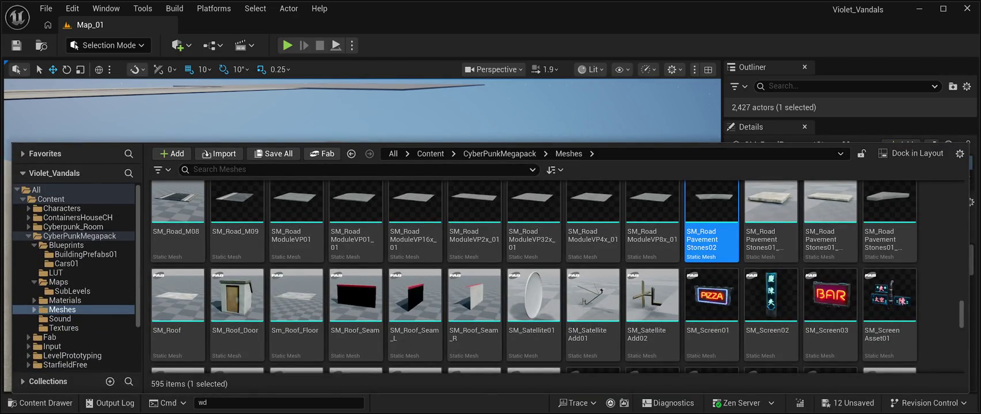
click(356, 115)
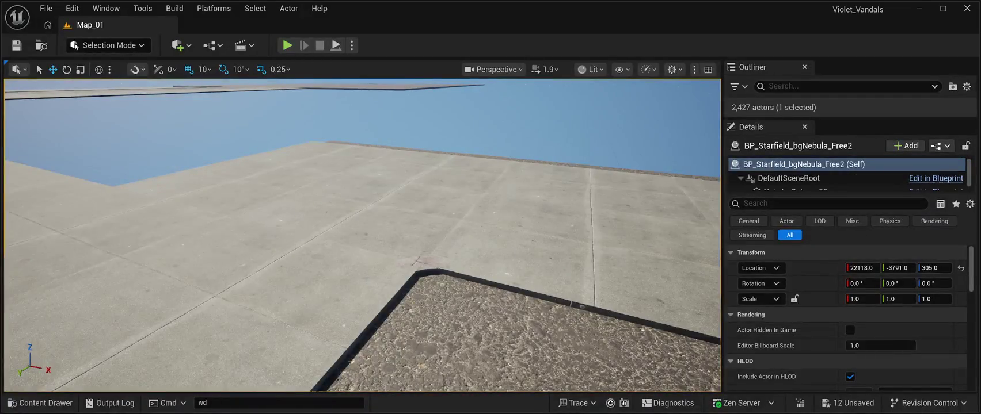
click(420, 263)
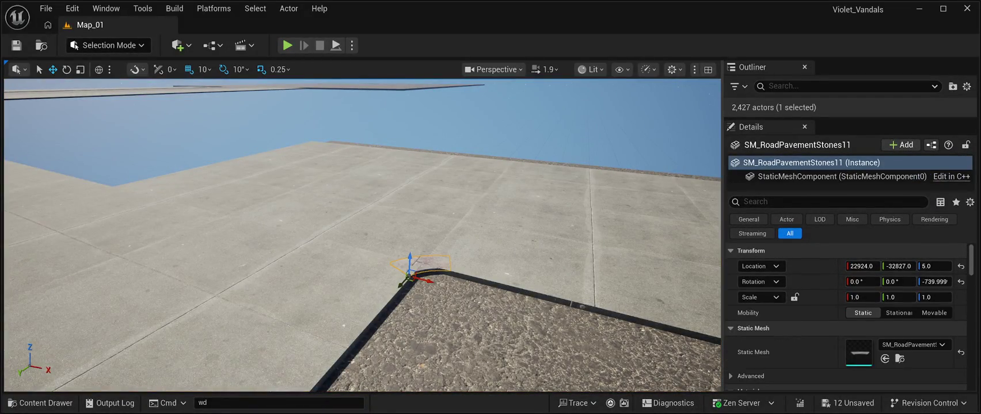
click(40, 403)
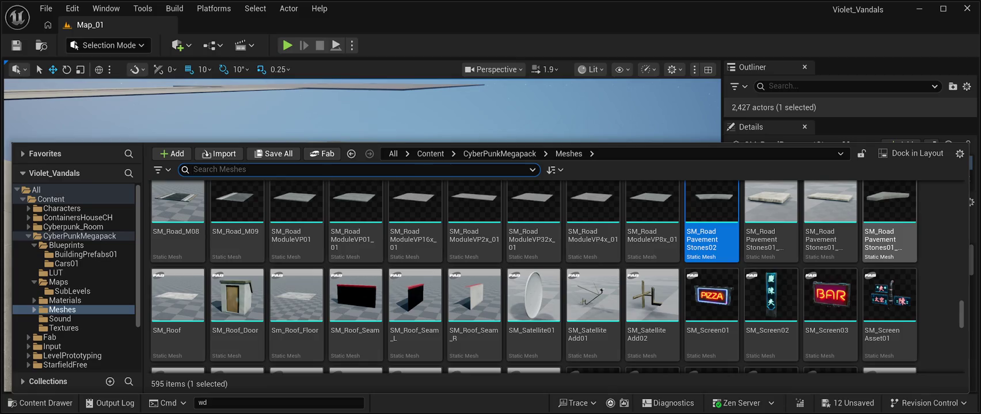
scroll(533, 273, down, 1)
scroll(532, 274, up, 2)
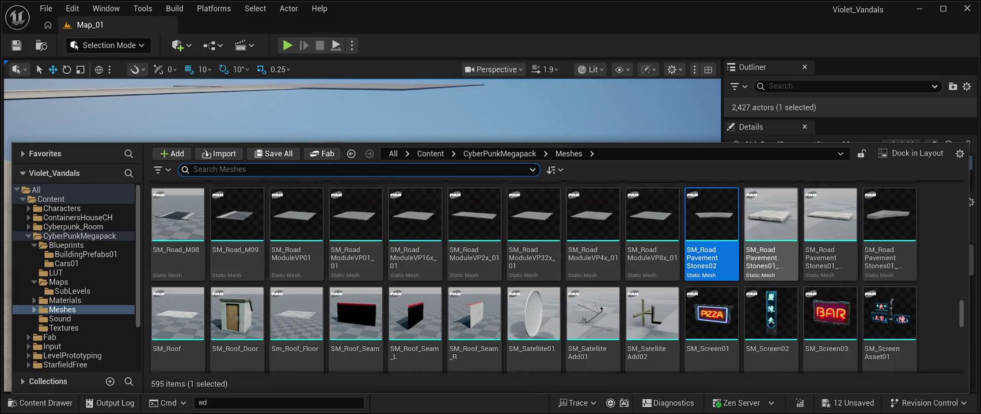
scroll(533, 274, up, 1)
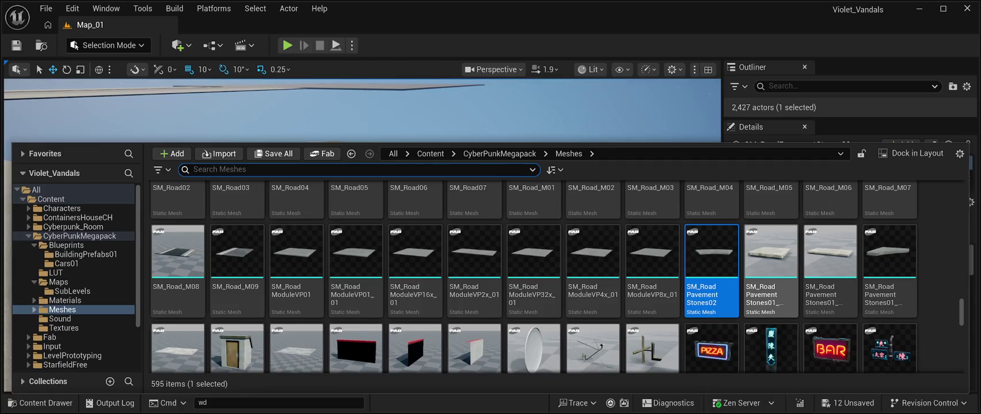
drag(889, 265, 411, 308)
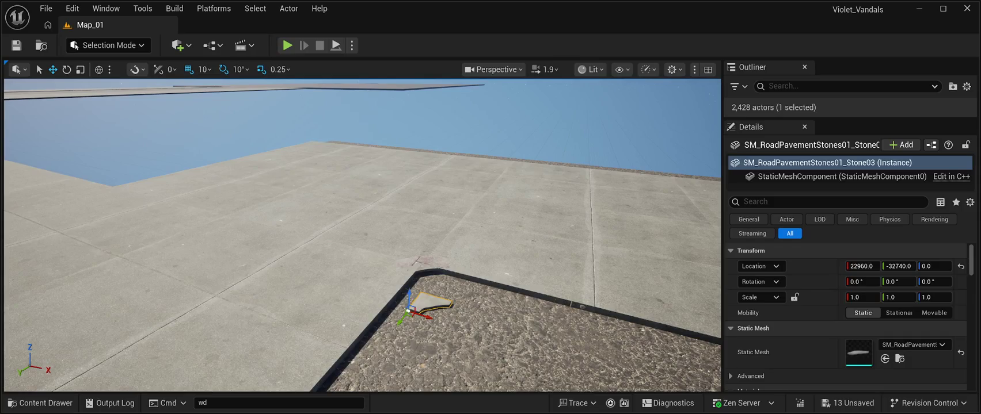
key(Delete)
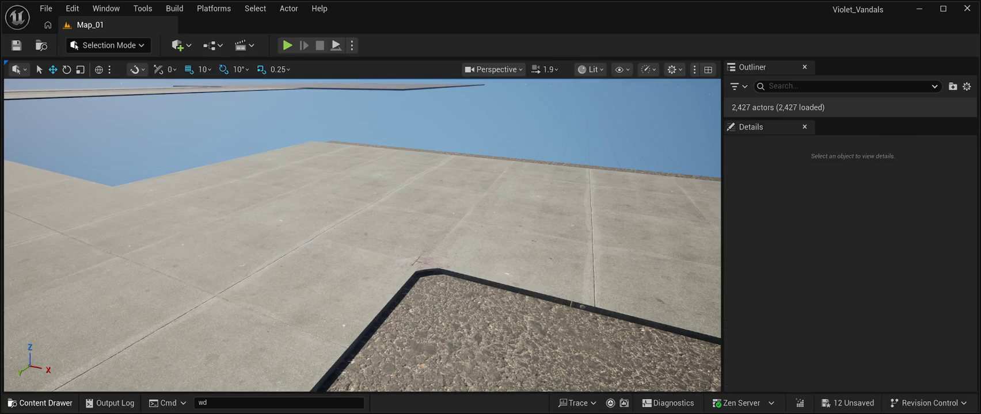
Place a curved pavement stone at the kerb corner and delete the old corner stone.
key(ctrl+space)
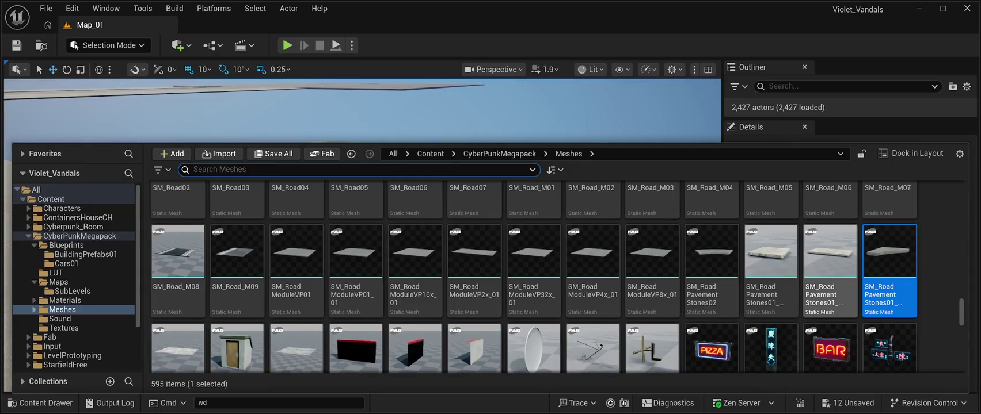
mouse_move(889, 252)
mouse_down()
mouse_move(465, 295)
mouse_move(440, 309)
mouse_move(406, 357)
mouse_move(397, 345)
mouse_up()
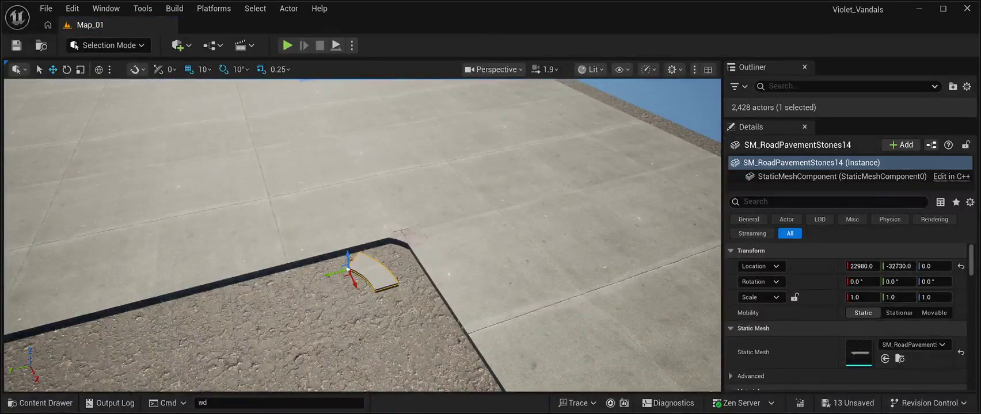
click(406, 236)
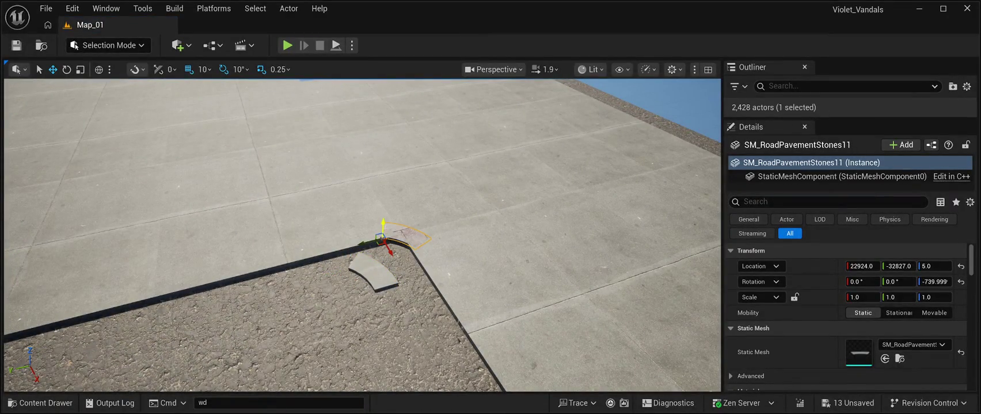
mouse_move(364, 243)
mouse_down()
mouse_move(287, 271)
mouse_move(257, 270)
mouse_move(281, 281)
mouse_move(298, 344)
mouse_up()
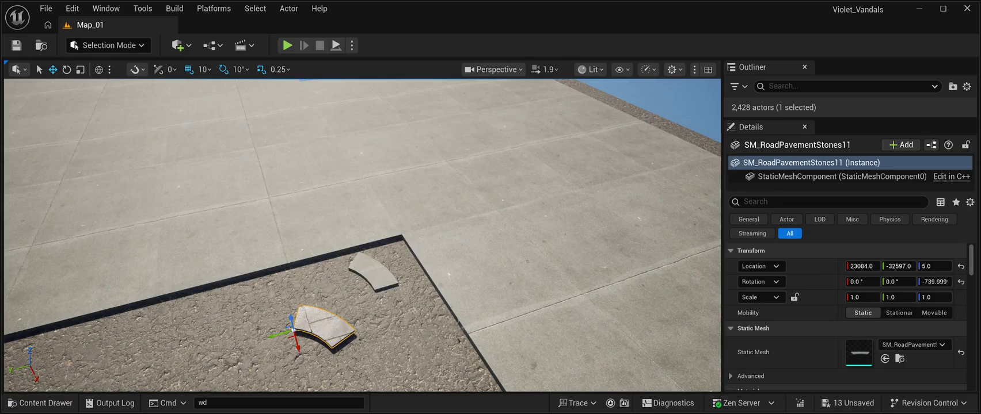
key(Delete)
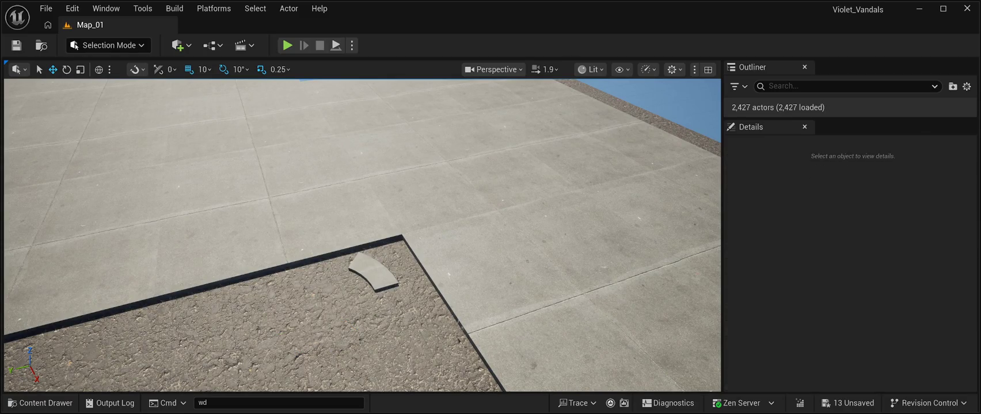
Turn the curved stone to -20° and set its height to 5, nudging it into the corner.
click(374, 271)
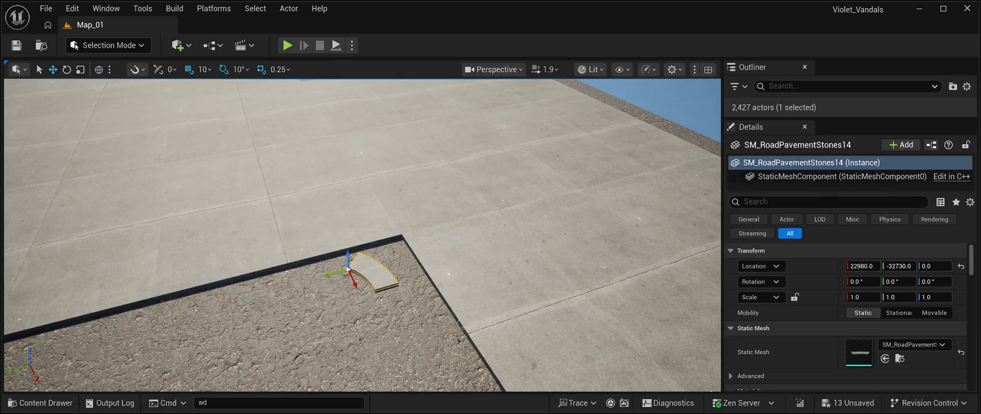
key(e)
mouse_move(339, 292)
mouse_down()
mouse_move(358, 294)
mouse_move(375, 271)
mouse_move(387, 273)
mouse_move(368, 256)
mouse_move(395, 261)
mouse_move(362, 248)
mouse_up()
key(w)
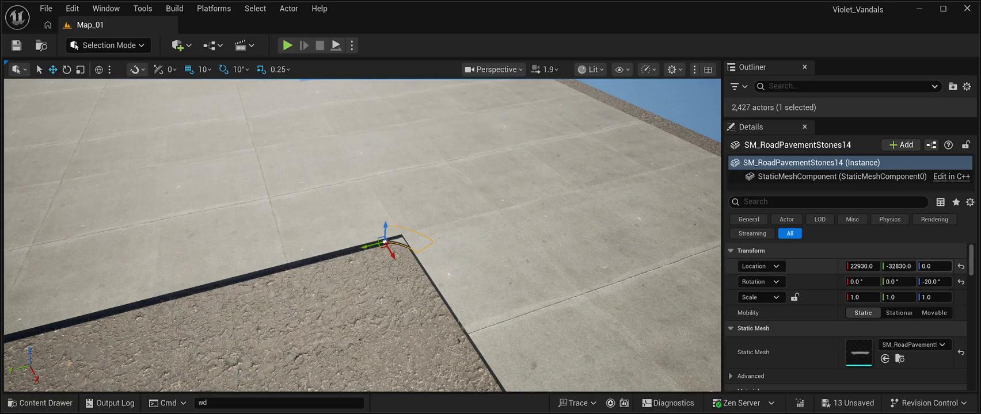
drag(934, 266, 939, 266)
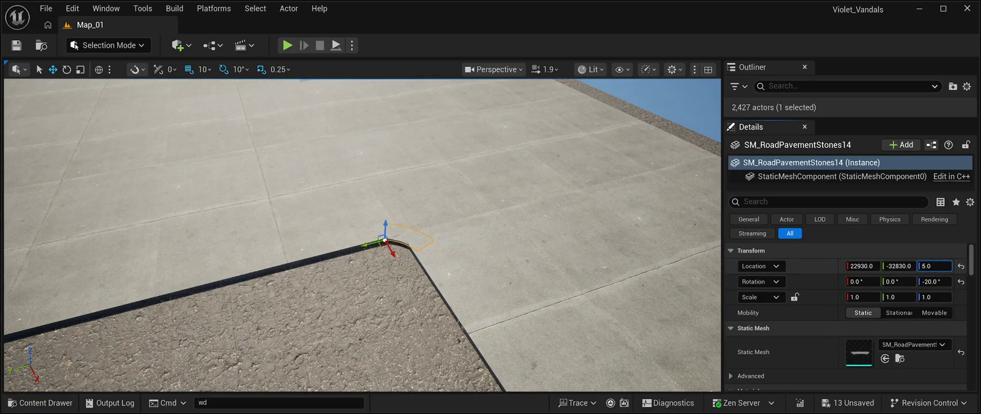
drag(369, 242, 314, 169)
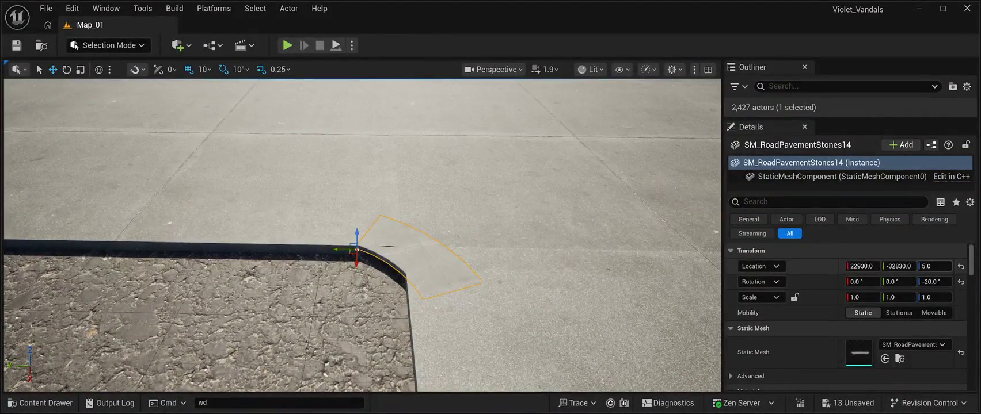
drag(933, 266, 935, 266)
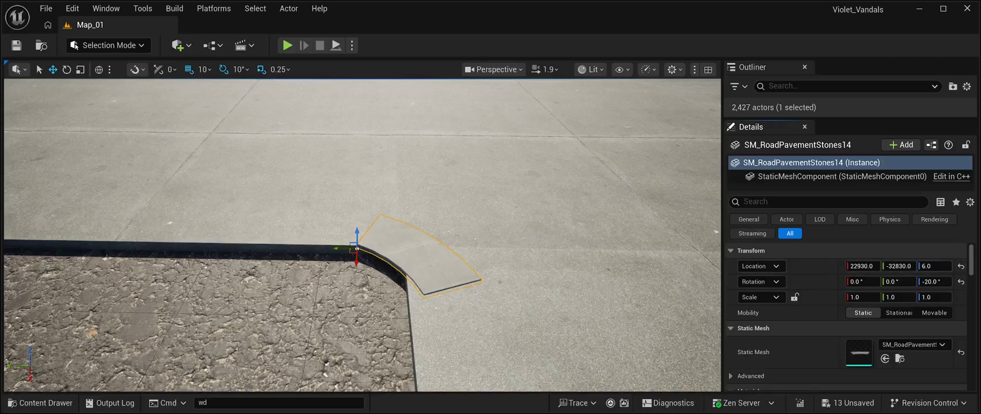
drag(338, 247, 325, 248)
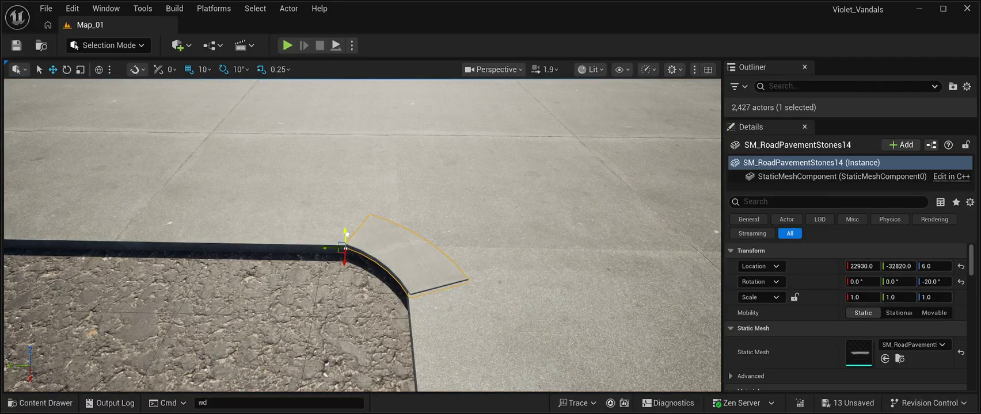
mouse_move(348, 235)
mouse_down()
mouse_move(348, 259)
mouse_move(348, 237)
mouse_up()
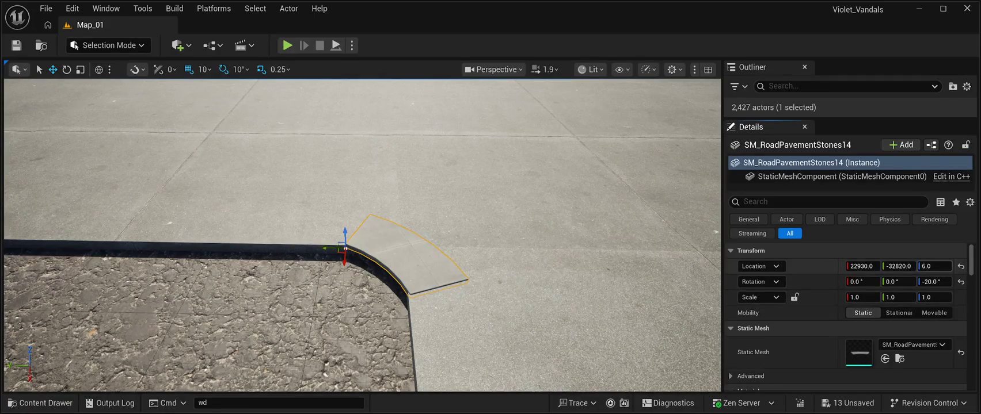
drag(934, 266, 929, 266)
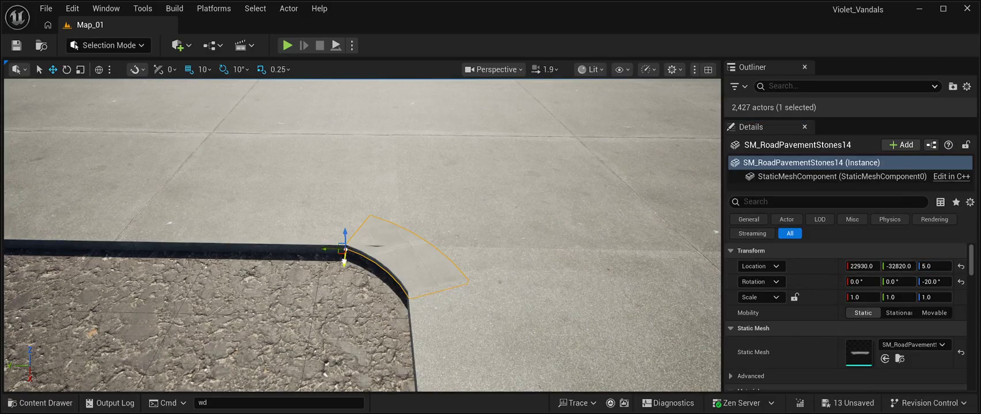
drag(345, 262, 374, 202)
click(518, 115)
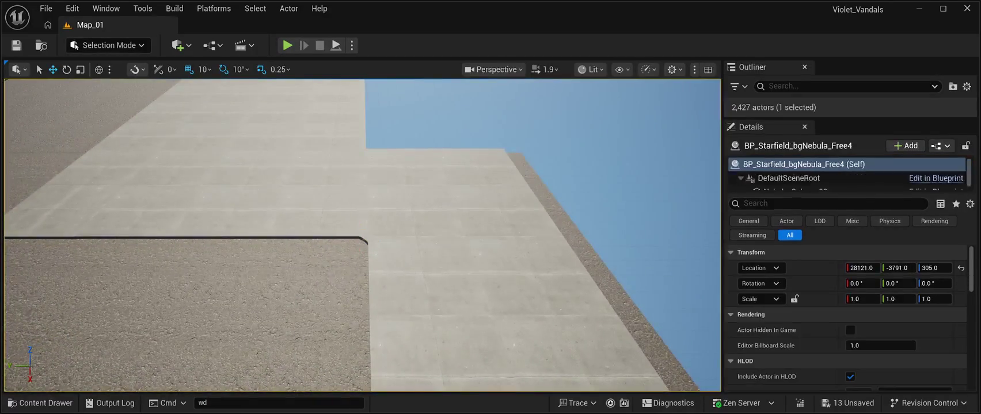
Inspect the pavement stones at both kerb corners and the small corner pavement piece.
key(f)
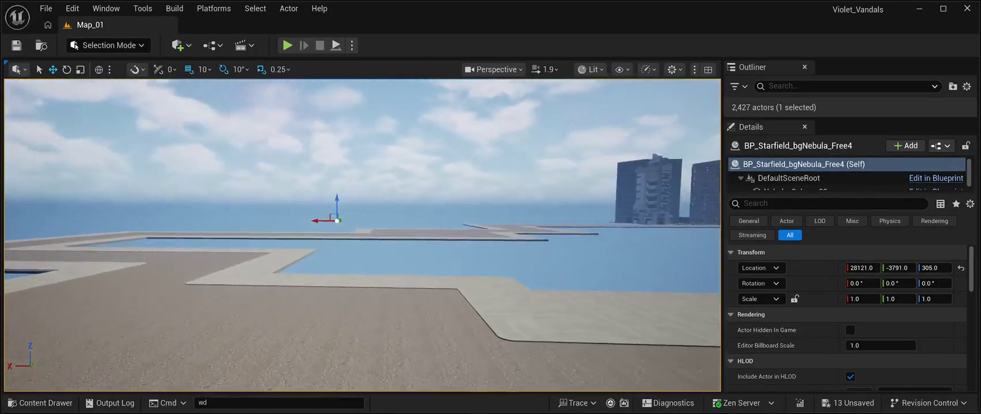
drag(360, 231, 360, 276)
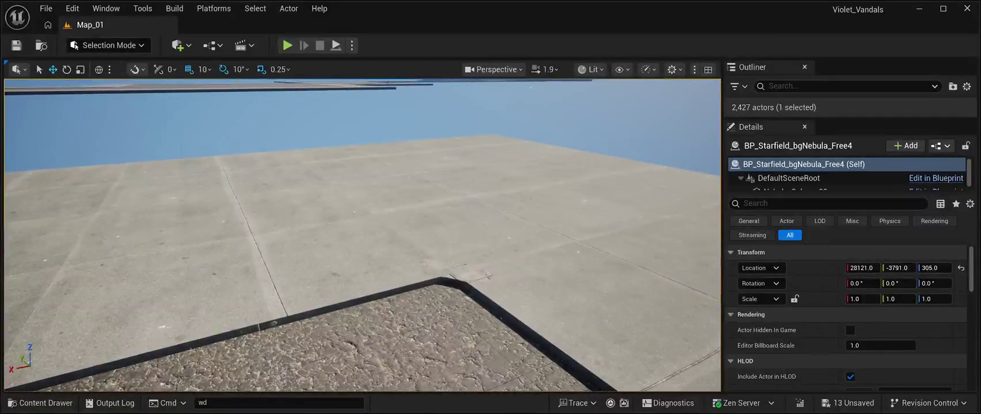
click(461, 271)
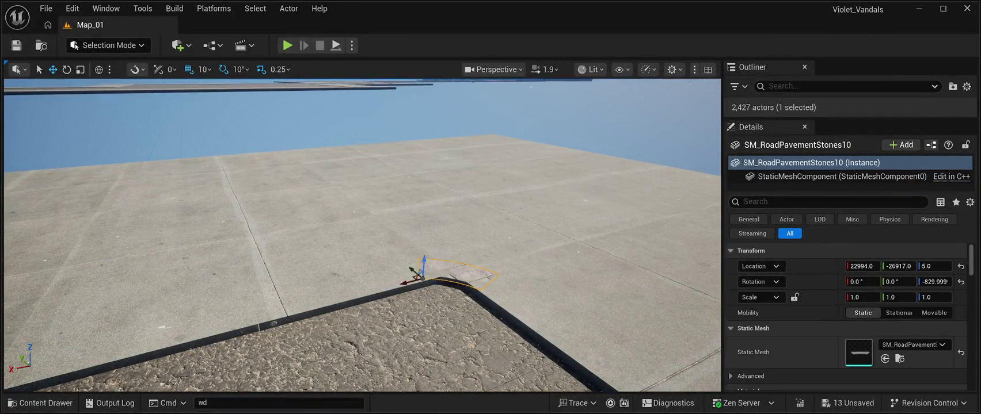
scroll(846, 316, down, 2)
scroll(898, 329, down, 1)
scroll(898, 328, up, 1)
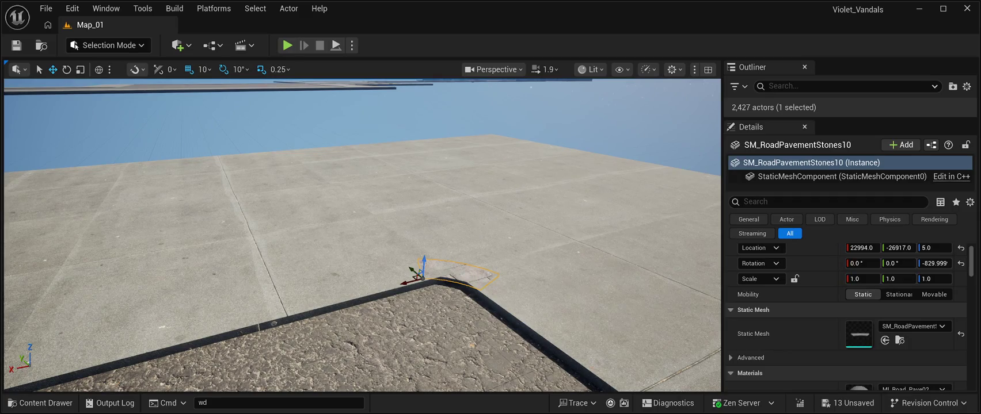
scroll(900, 346, down, 2)
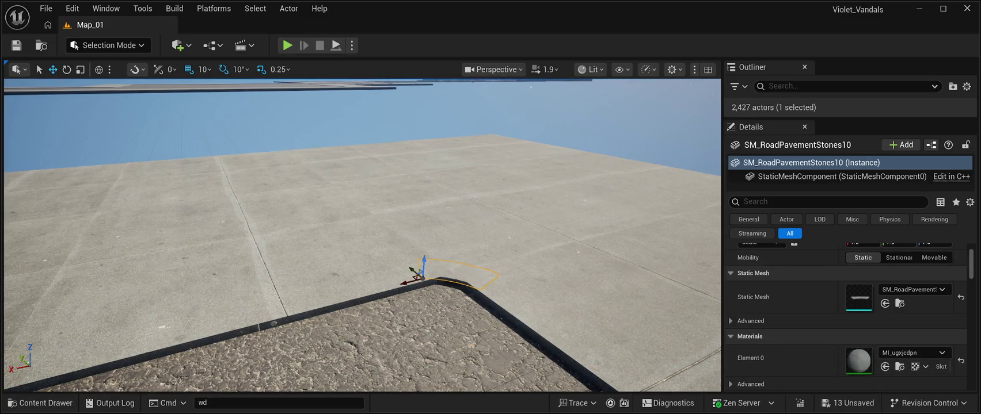
mouse_move(363, 236)
mouse_down()
mouse_move(363, 193)
mouse_move(380, 196)
mouse_move(383, 229)
mouse_up()
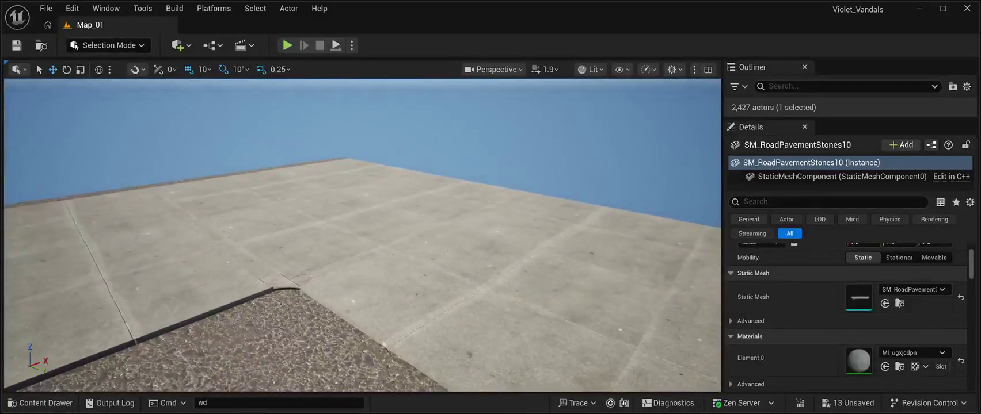
click(285, 281)
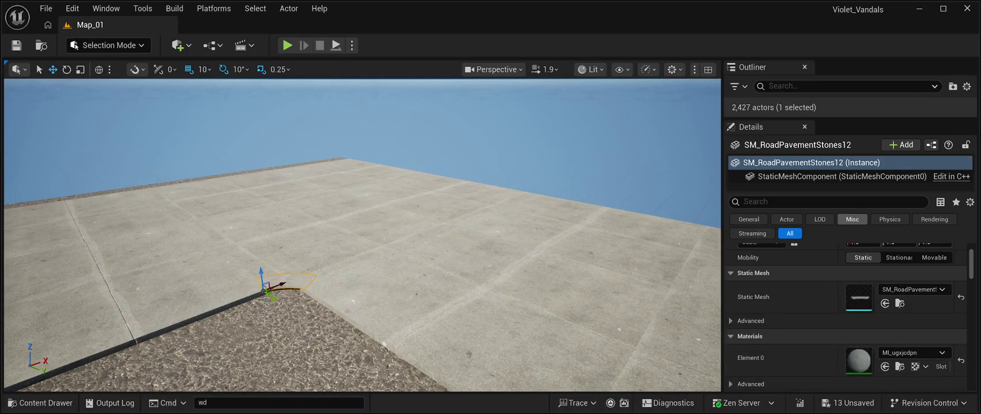
Save all Map_01 changes, then select SM_RoadPavementStones9 and the rounded corner module SM_RoadModuleVP01_7.
key(ctrl+s)
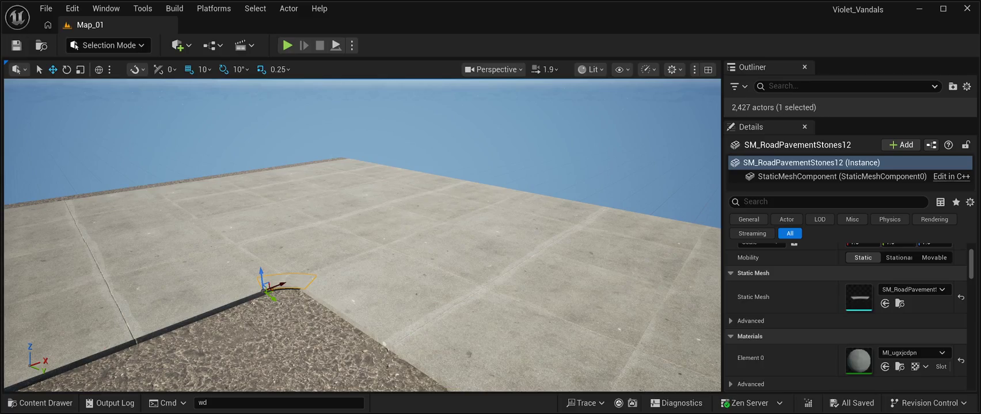
key(w)
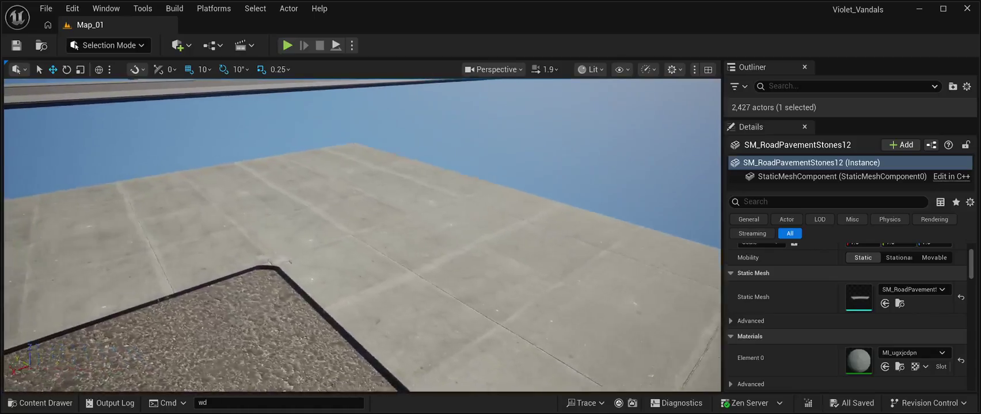
click(296, 262)
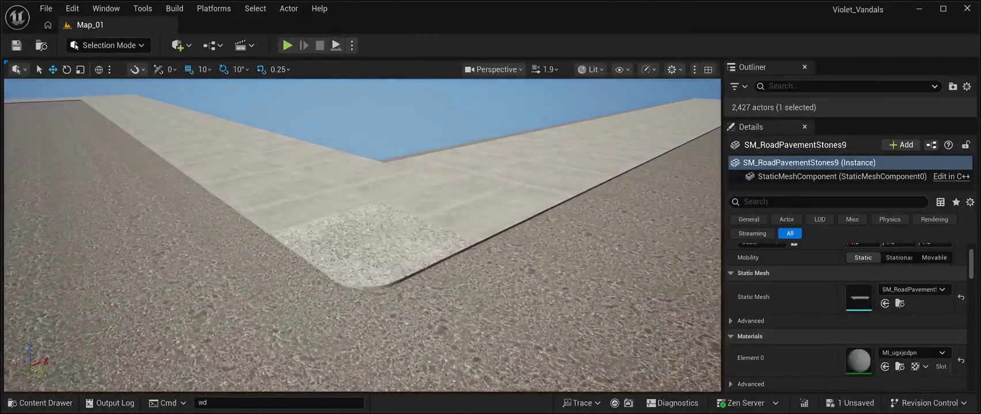
click(325, 246)
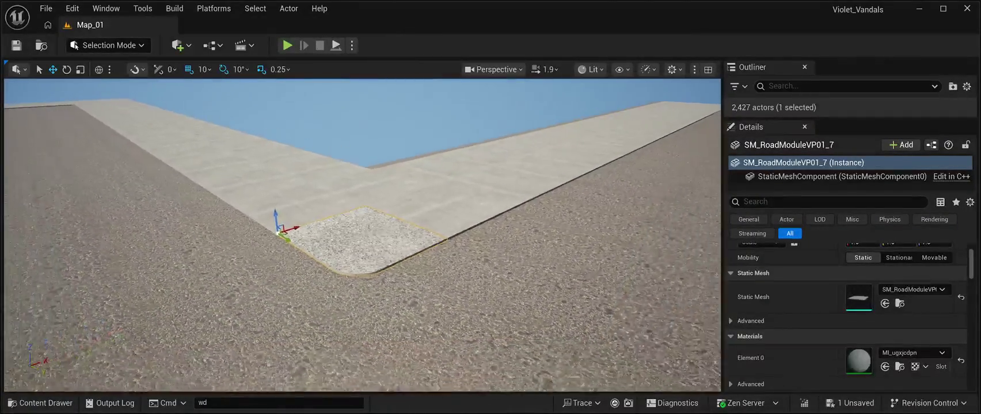
Rotate the rounded corner module SM_RoadModuleVP01_7 around to 180° to face the sidewalk.
key(e)
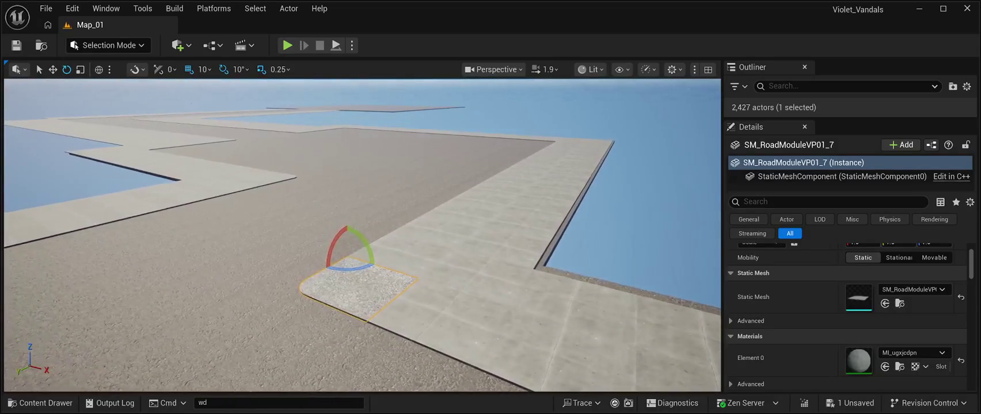
mouse_move(366, 248)
mouse_down()
mouse_move(322, 227)
mouse_move(315, 250)
mouse_up()
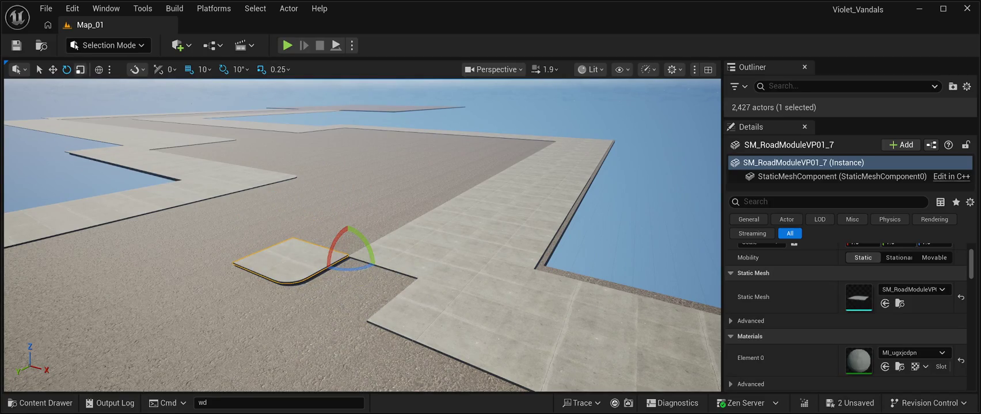
click(52, 70)
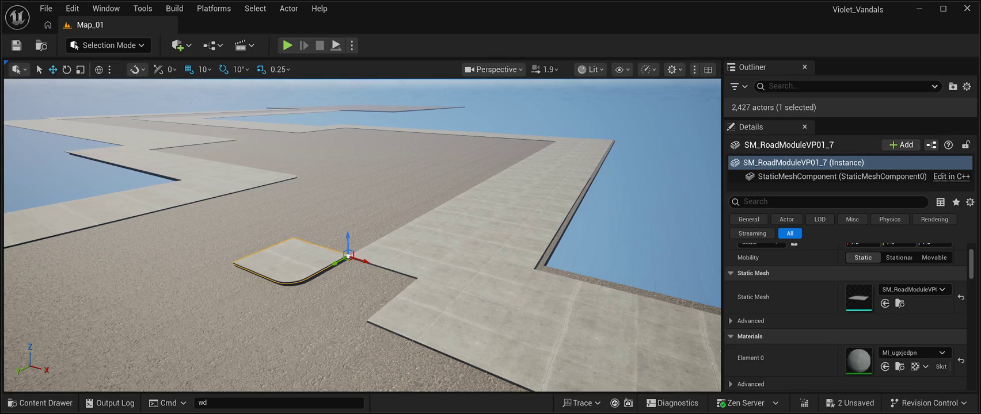
click(66, 69)
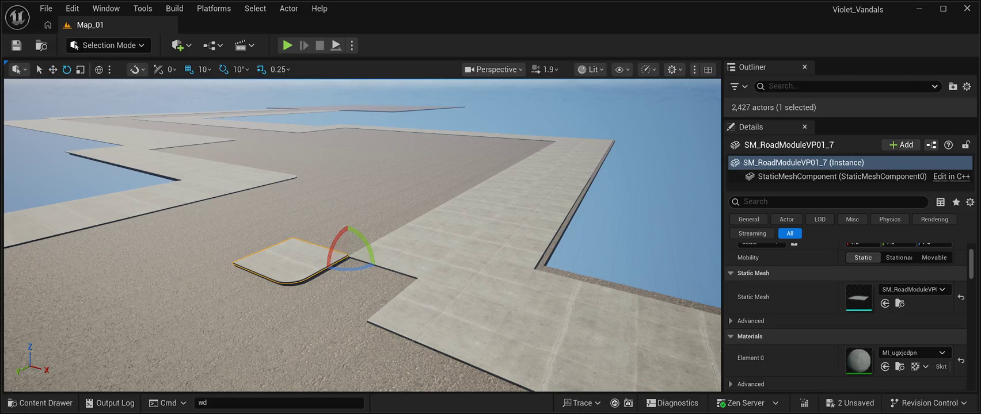
mouse_move(351, 269)
mouse_down()
mouse_move(317, 278)
mouse_move(346, 259)
mouse_up()
click(40, 69)
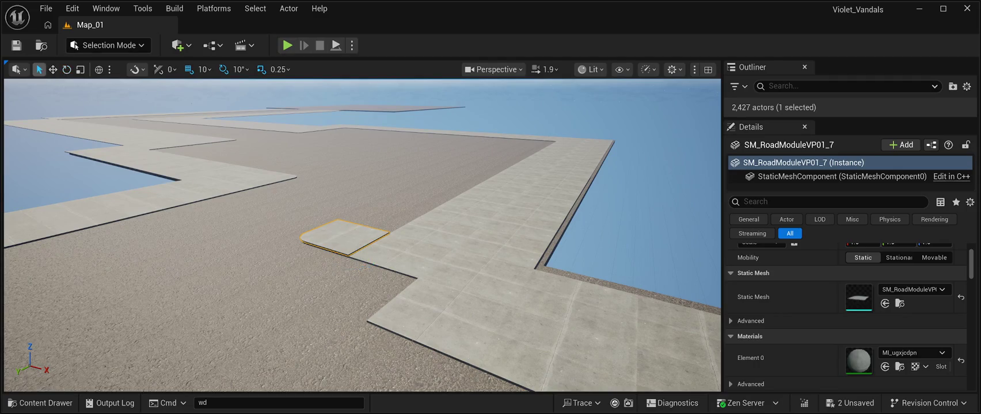
Slide the module into the sidewalk corner, set Location Z to 0 and nudge it 10 units along X.
key(w)
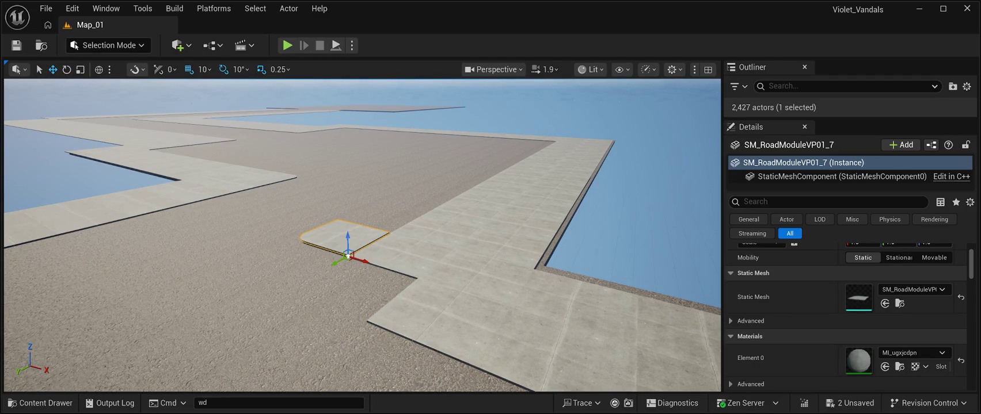
mouse_move(332, 263)
mouse_down()
mouse_move(265, 293)
mouse_move(374, 325)
mouse_move(386, 277)
mouse_move(415, 253)
mouse_up()
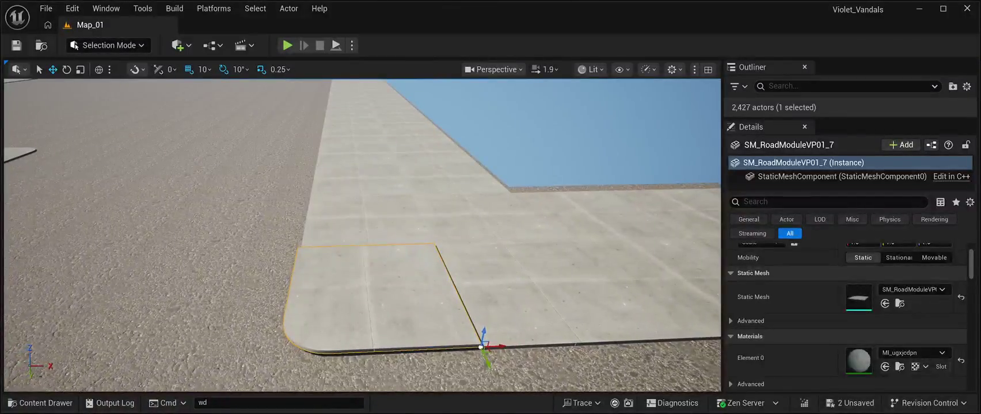
scroll(846, 317, up, 3)
click(933, 266)
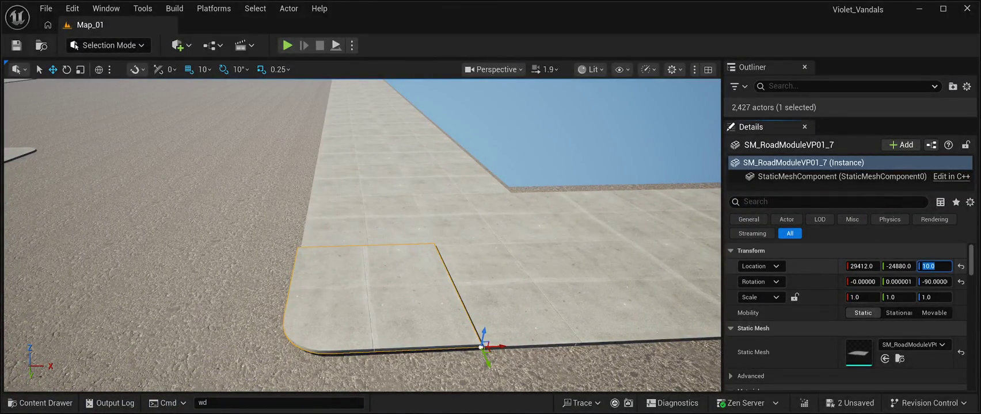
text(0)
key(Return)
key(Return)
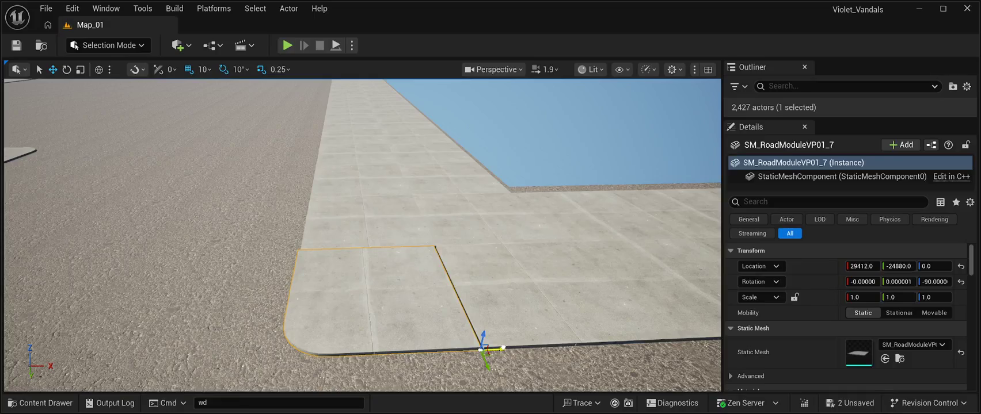
drag(502, 348, 509, 347)
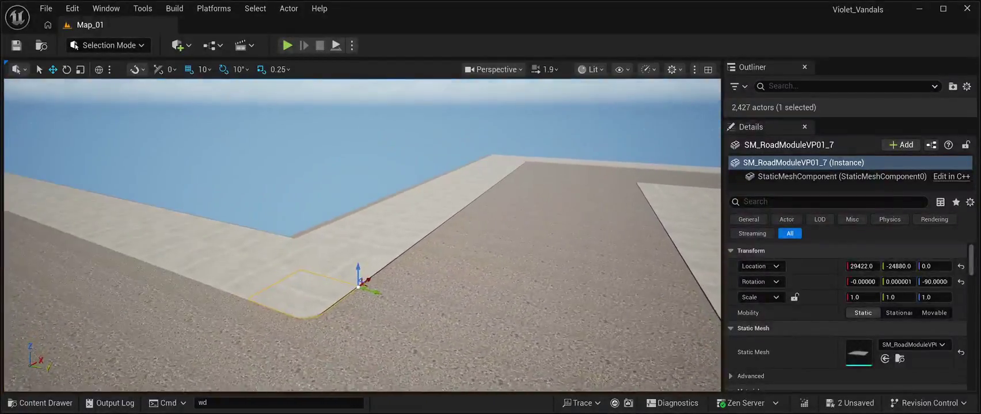
click(357, 274)
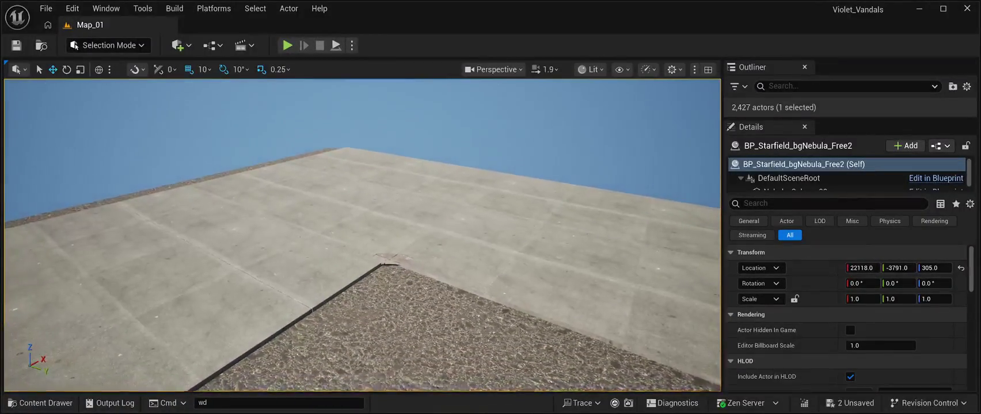
Select pavement slab SM_RoadPavementStones8 and save all Map_01 changes.
click(391, 260)
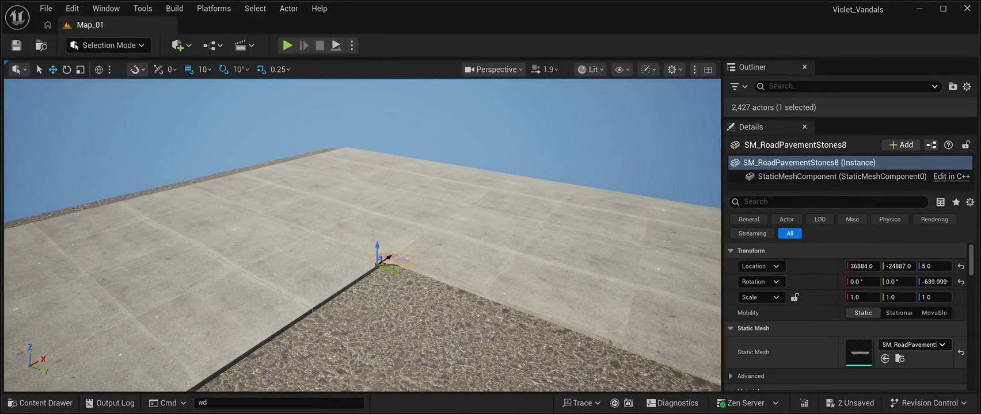
scroll(846, 316, down, 2)
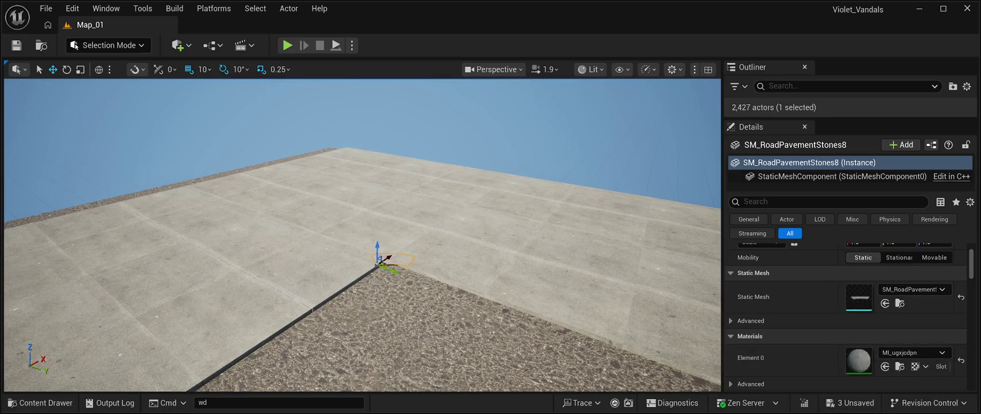
key(ctrl+s)
Delete the square tile SM_RoadModuleVP512 from the sidewalk's inner corner.
drag(363, 236, 346, 257)
click(409, 265)
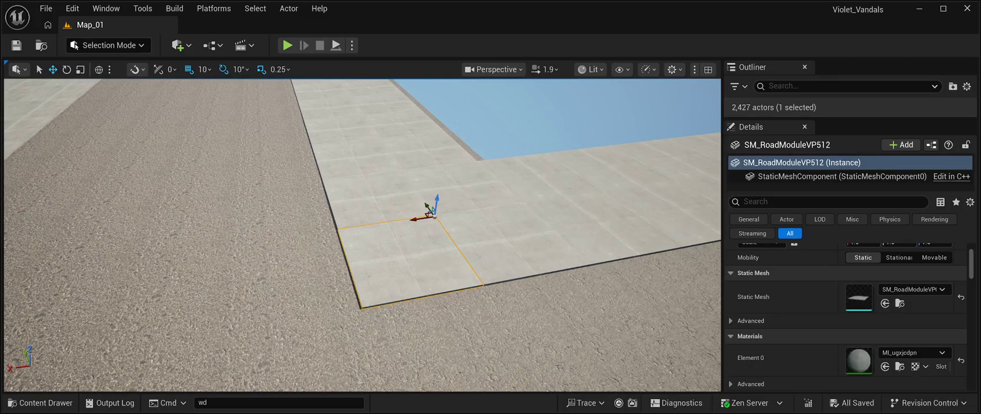
key(Delete)
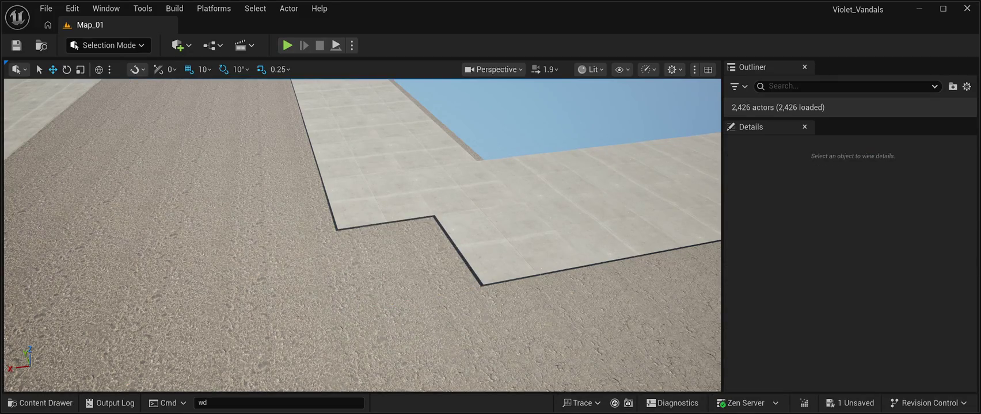
Place SM_Road ModuleVP01_01 into the sidewalk notch and rotate it 90° on Z.
mouse_move(363, 236)
mouse_down()
mouse_move(346, 219)
mouse_move(362, 230)
mouse_up()
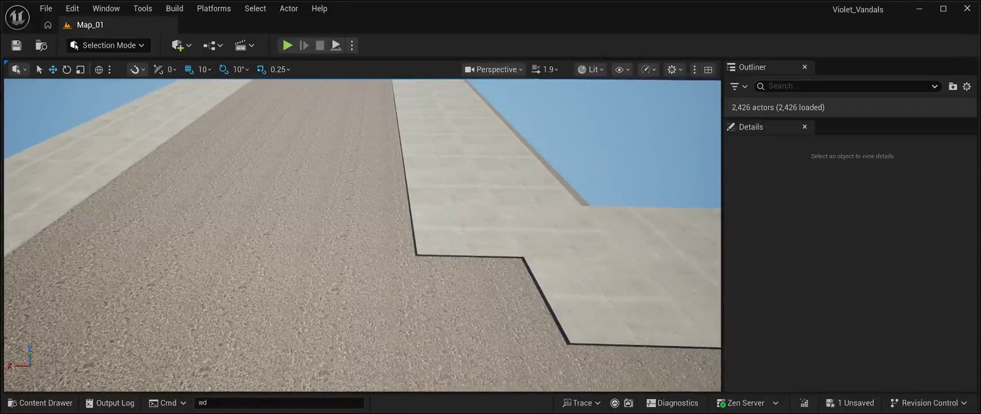
key(ctrl+space)
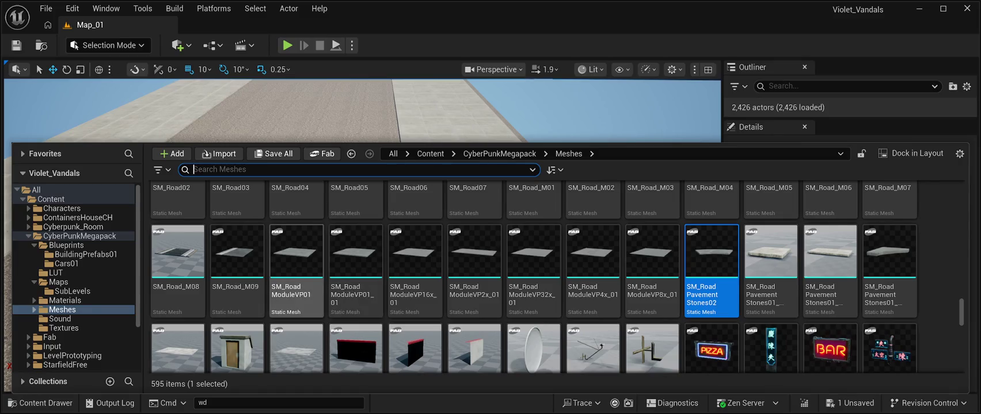
click(355, 265)
mouse_move(355, 253)
mouse_down()
mouse_move(351, 173)
mouse_move(328, 253)
mouse_move(377, 320)
mouse_move(486, 304)
mouse_move(477, 308)
mouse_up()
key(e)
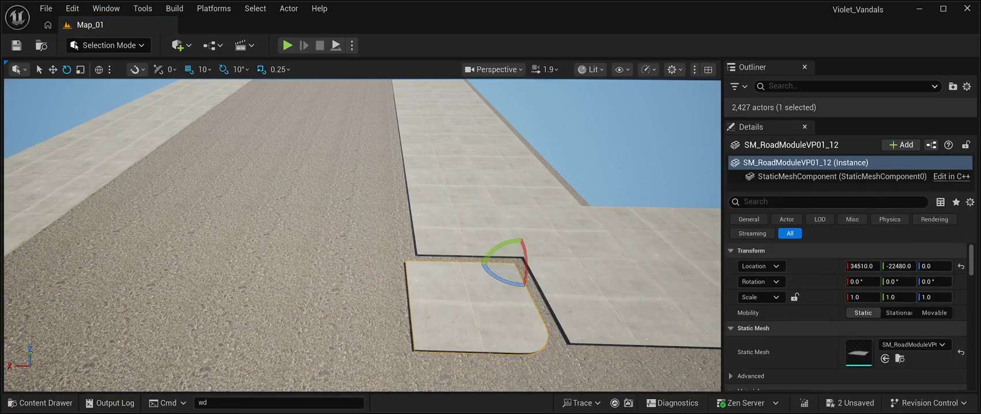
mouse_move(488, 270)
mouse_down()
mouse_move(471, 256)
mouse_move(482, 261)
mouse_move(498, 243)
mouse_move(465, 211)
mouse_move(534, 211)
mouse_move(551, 221)
mouse_up()
key(w)
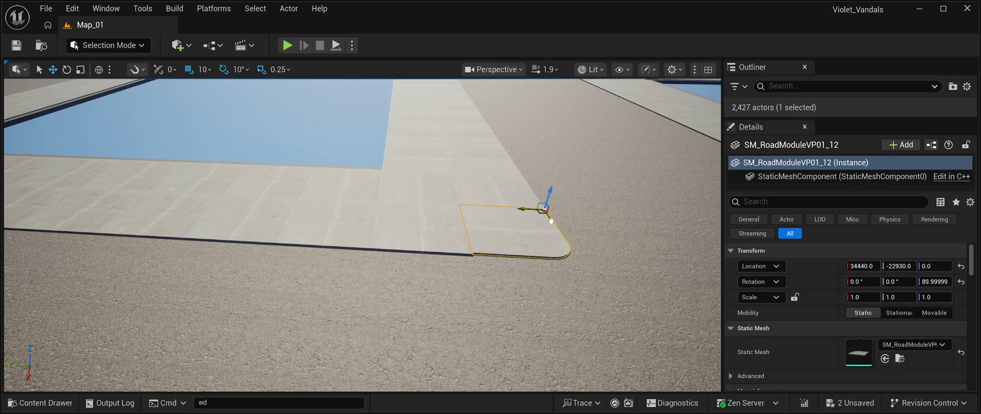
View the pavement corner from low down and select slab SM_RoadPavementStones7.
click(550, 221)
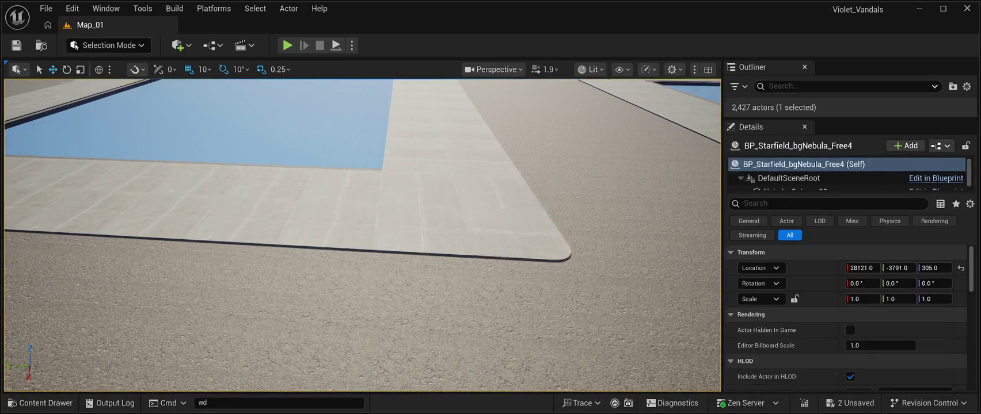
mouse_move(550, 221)
mouse_down()
mouse_move(403, 230)
mouse_move(384, 162)
mouse_move(383, 207)
mouse_move(371, 209)
mouse_up()
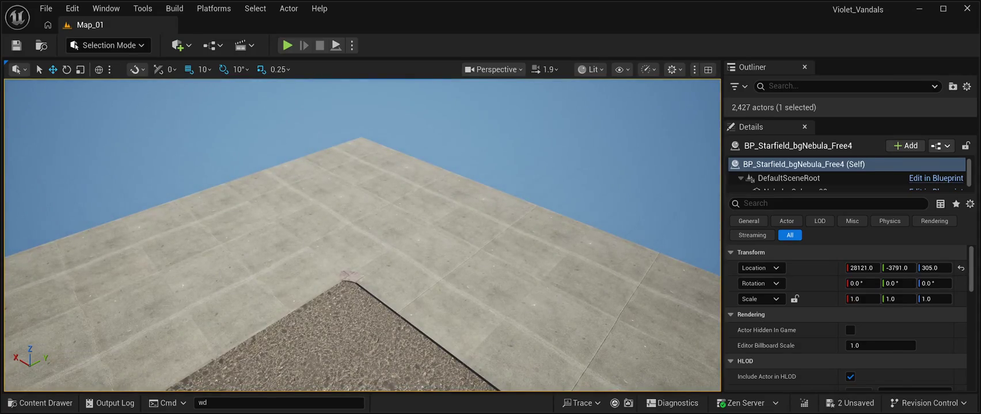
click(341, 277)
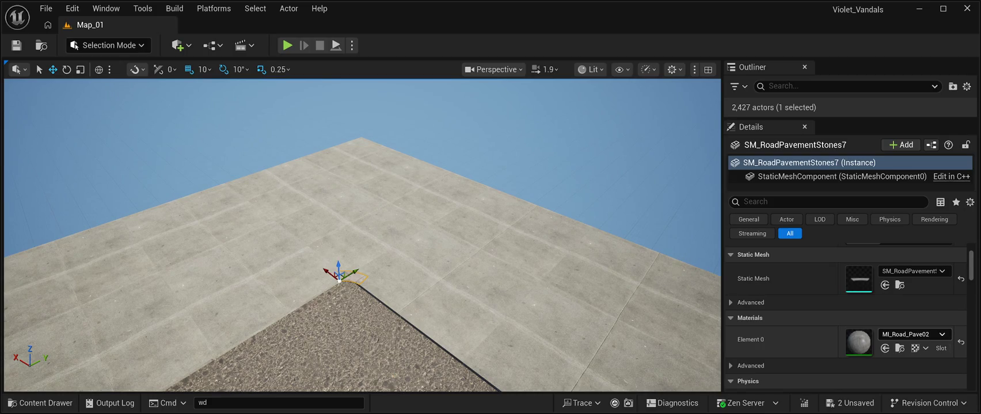
scroll(846, 316, up, 1)
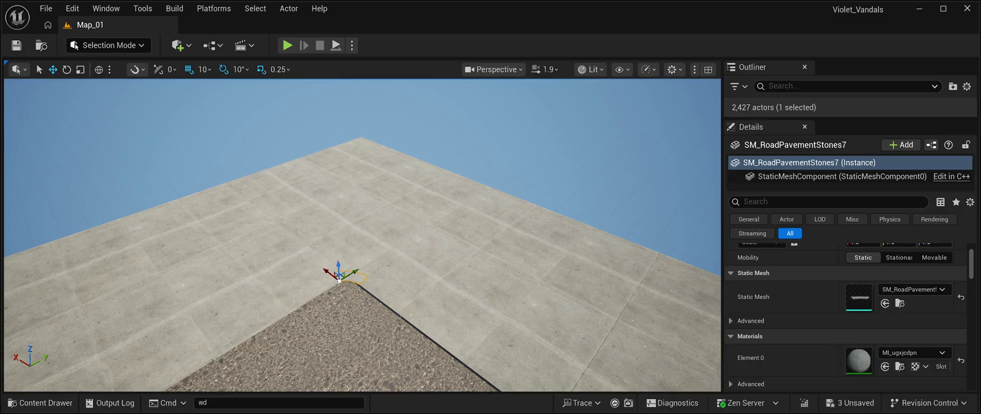
Fly down to the pavement corner and check curb SM_RoadPavementStones6 and slab SM_RoadPavementStones5.
click(368, 109)
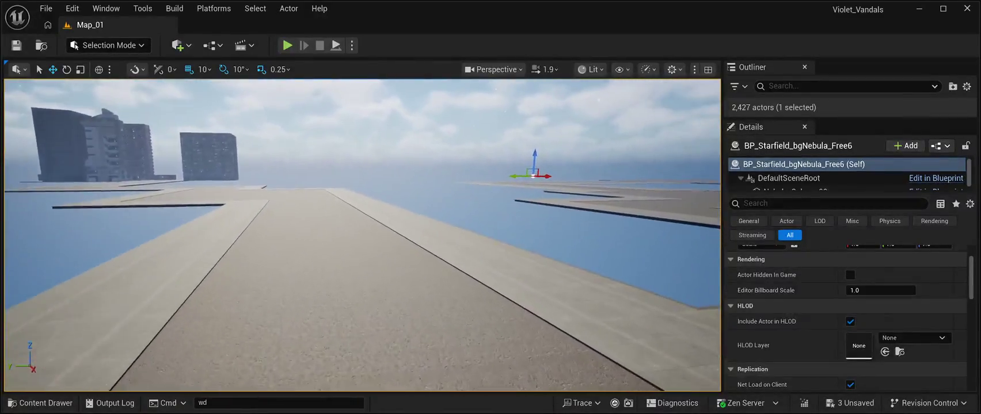
key(w)
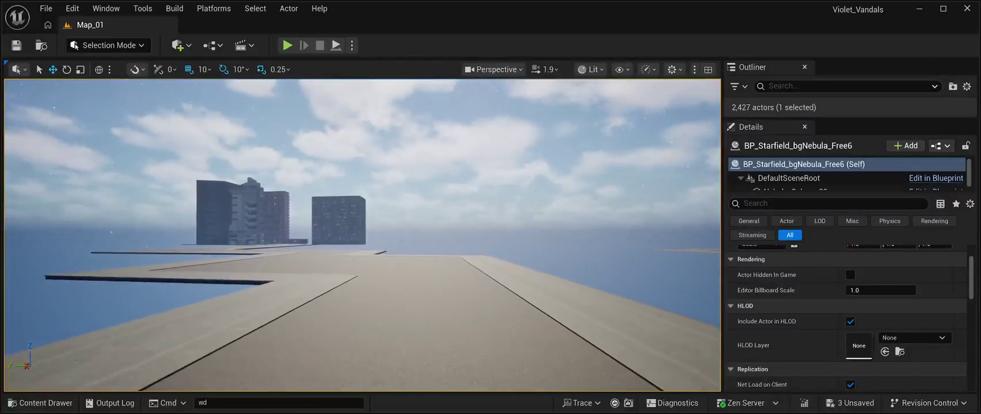
key(w)
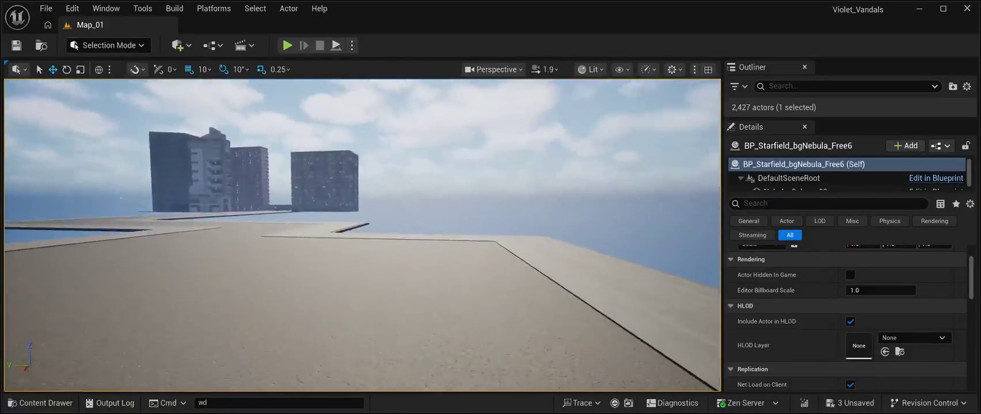
key(w)
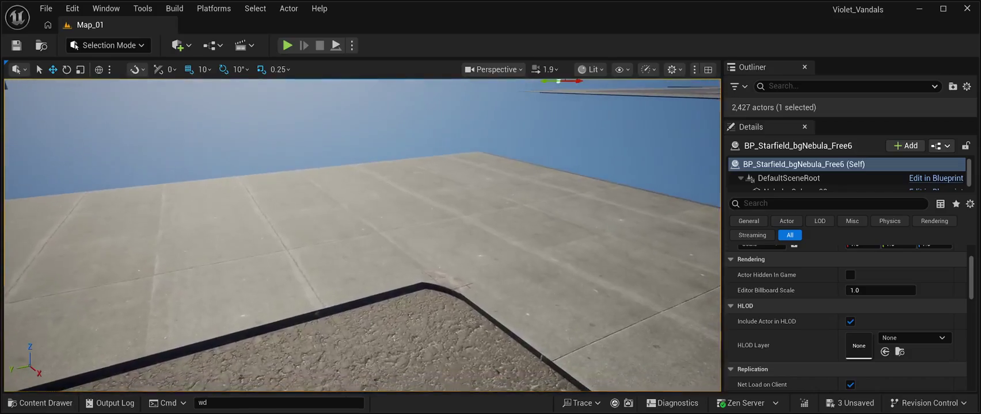
click(421, 285)
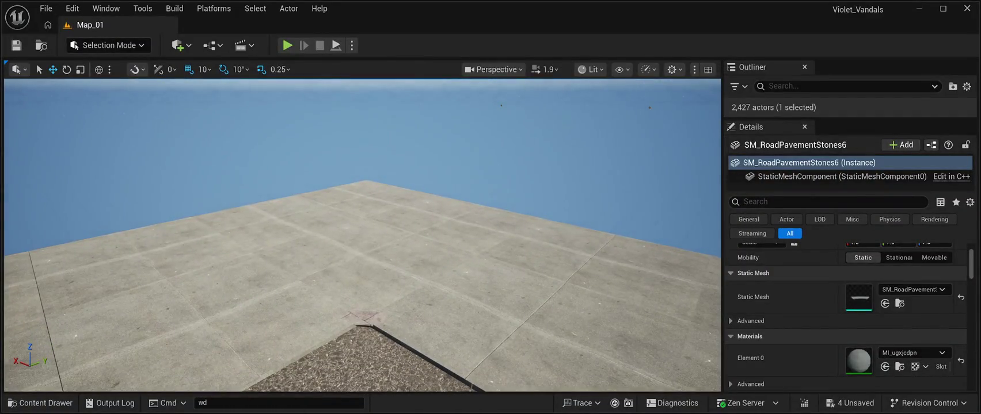
click(344, 318)
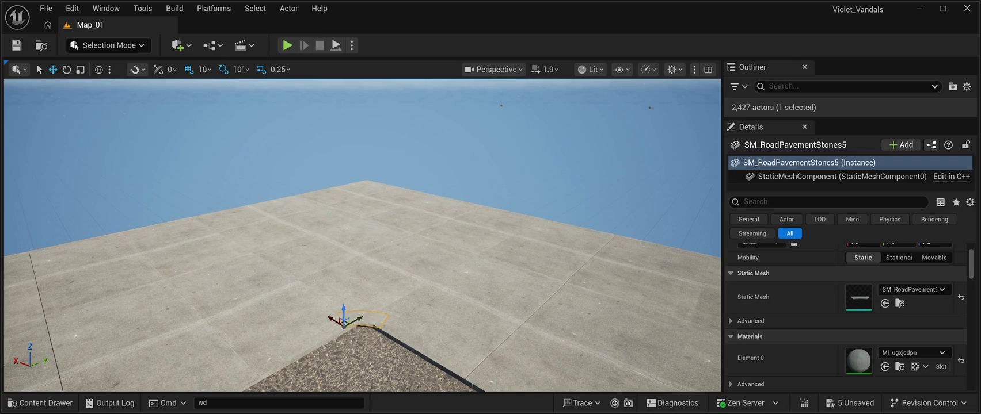
Save Map_01 while checking pavement pieces SM_RoadPavementStones4 and corner piece SM_RoadPavementStones3.
key(ctrl+s)
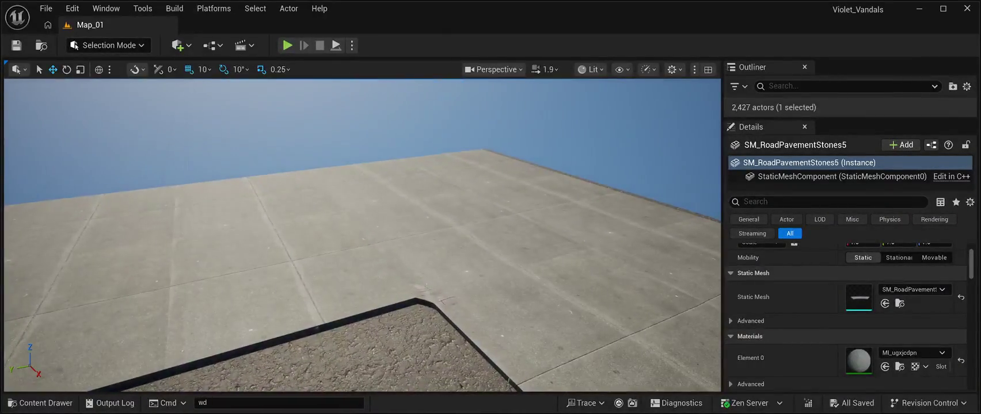
click(434, 299)
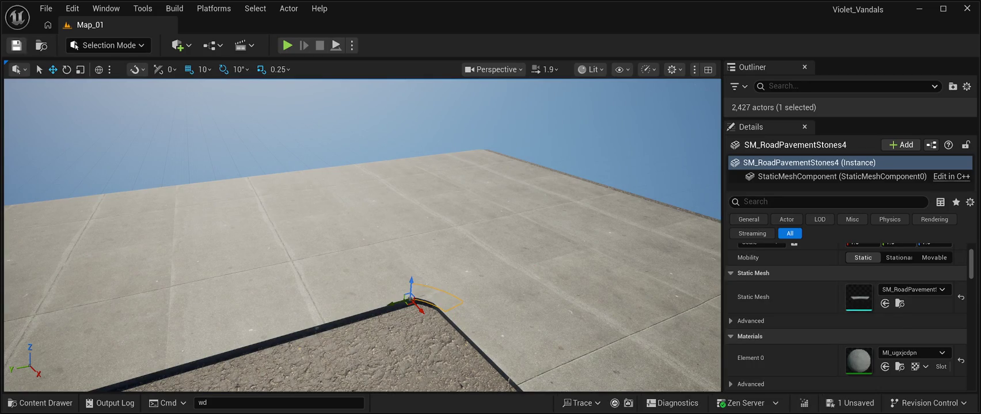
key(ctrl+s)
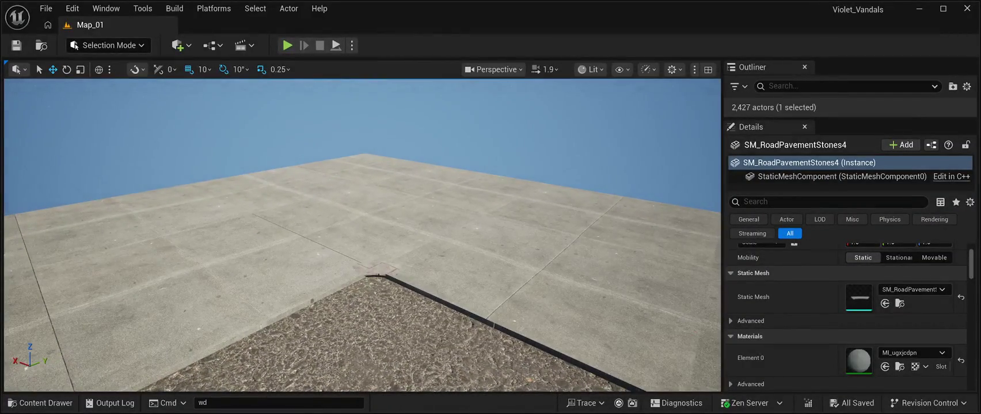
click(375, 269)
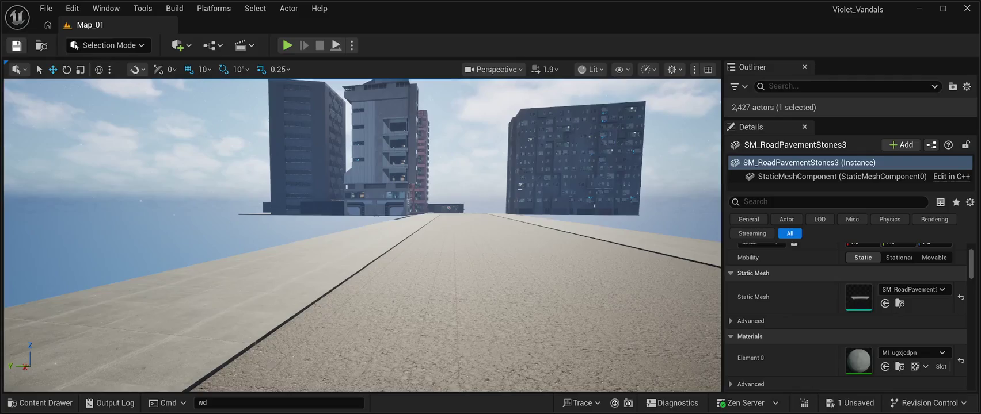
Save the level, check curb piece SM_RoadPavementStones02, then save Map_01 again.
key(ctrl+s)
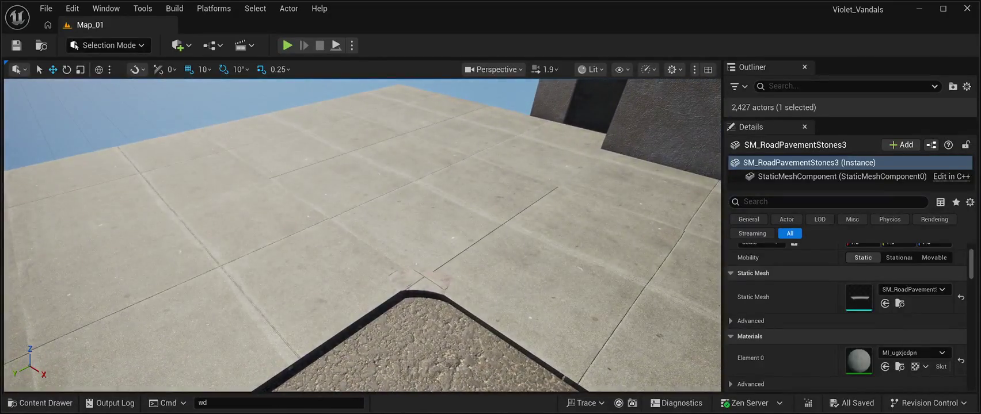
click(419, 281)
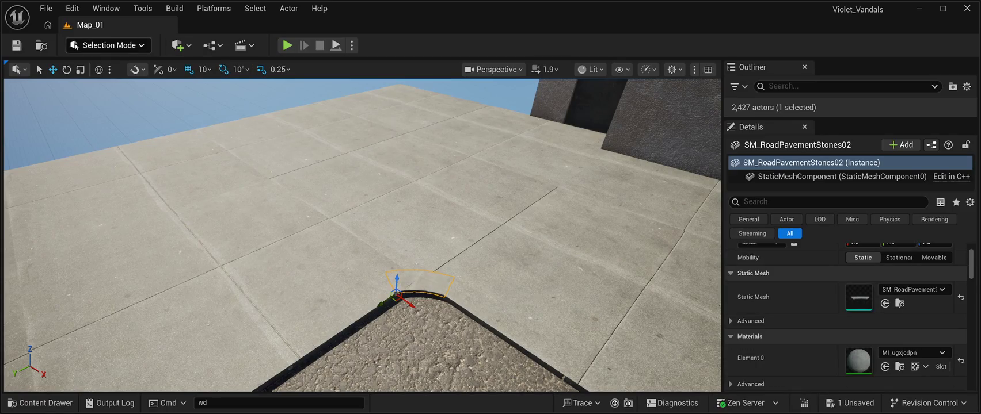
key(ctrl+s)
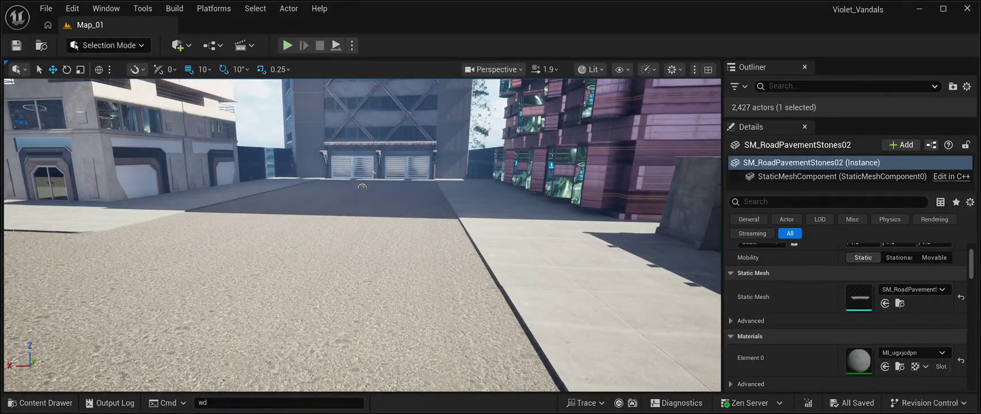
key(alt+p)
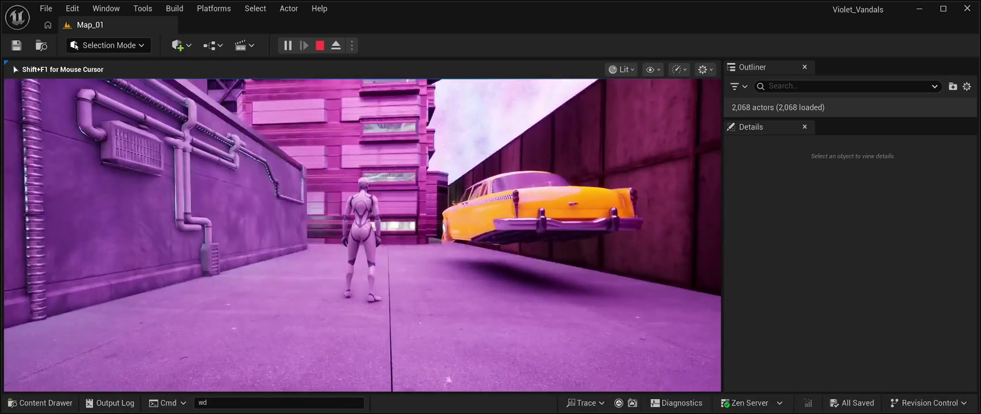
key(Escape)
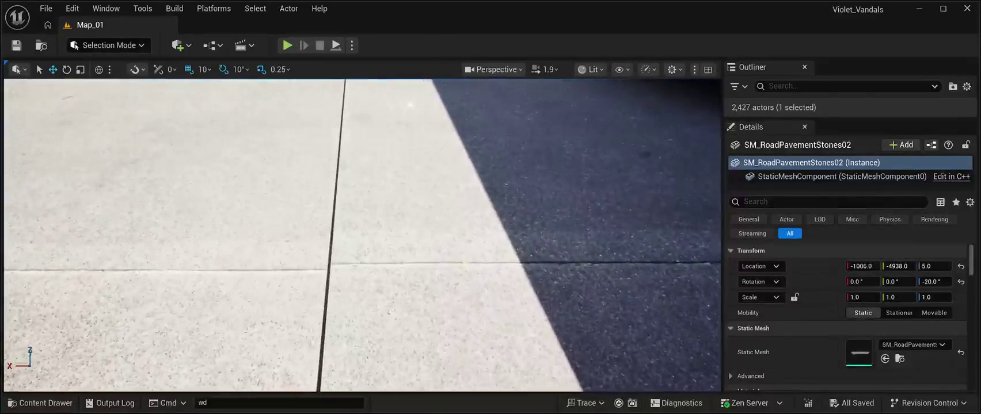
Select road module SM_RoadModuleVP61 and move the view along the sidewalk to see the seam.
click(363, 230)
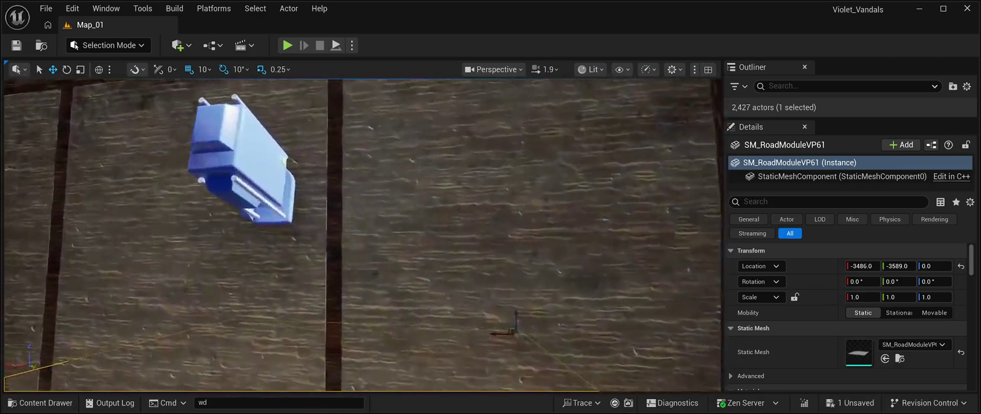
key(d)
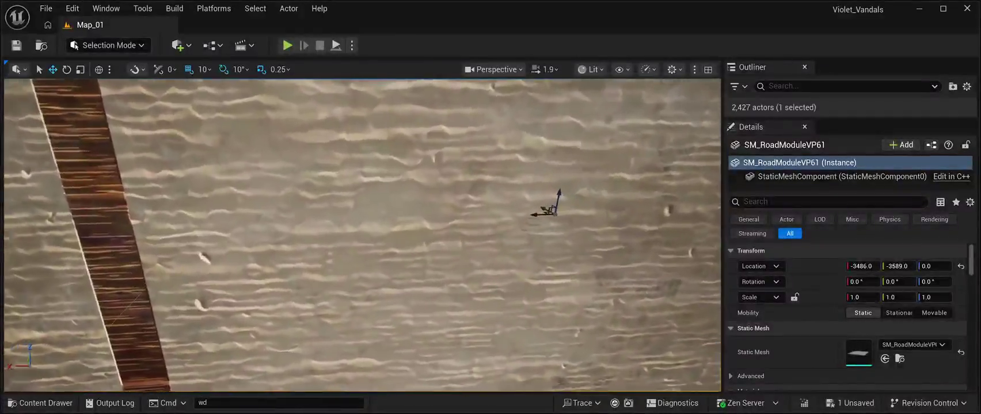
key(s)
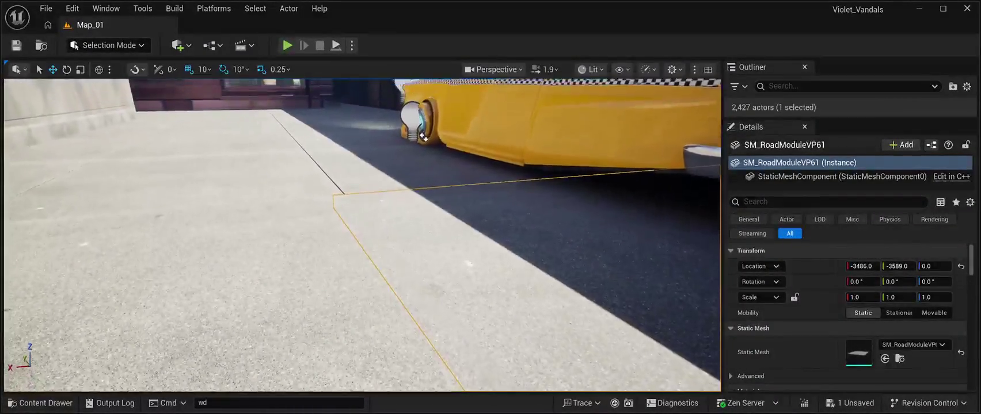
key(a)
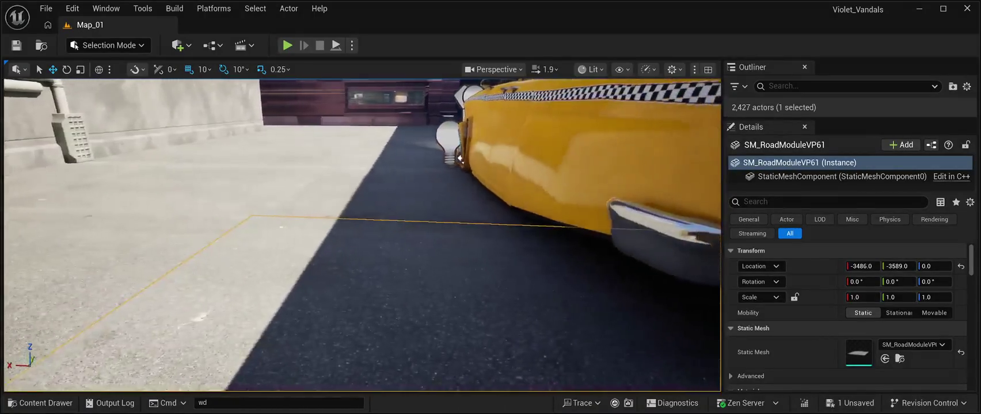
key(a)
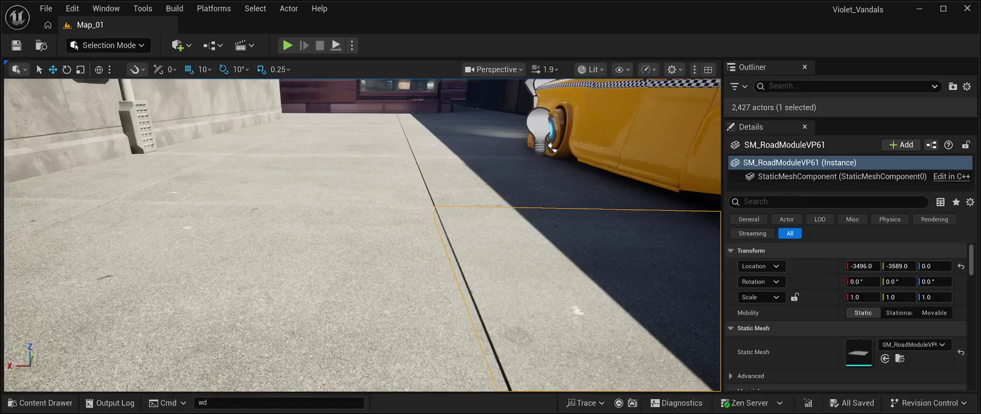
key(w)
key(d)
key(a)
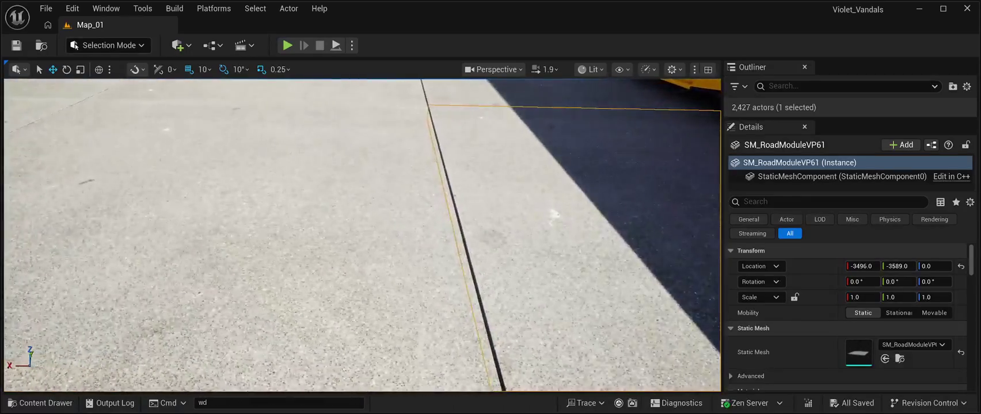
key(s)
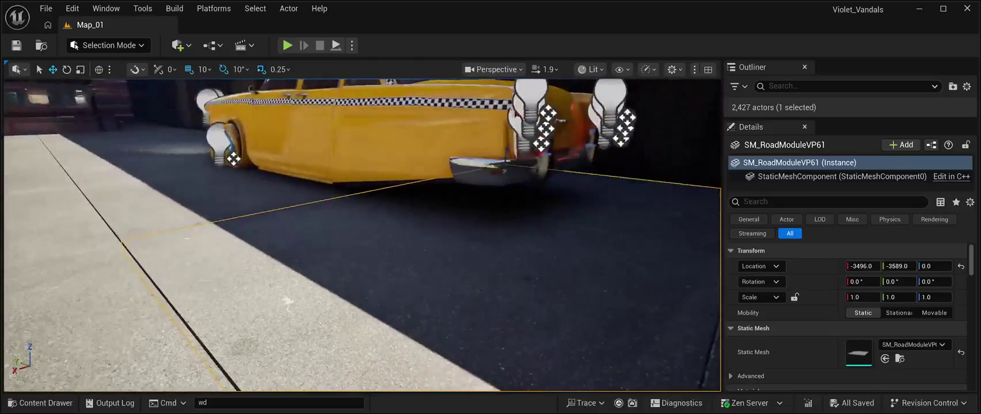
key(w)
key(a)
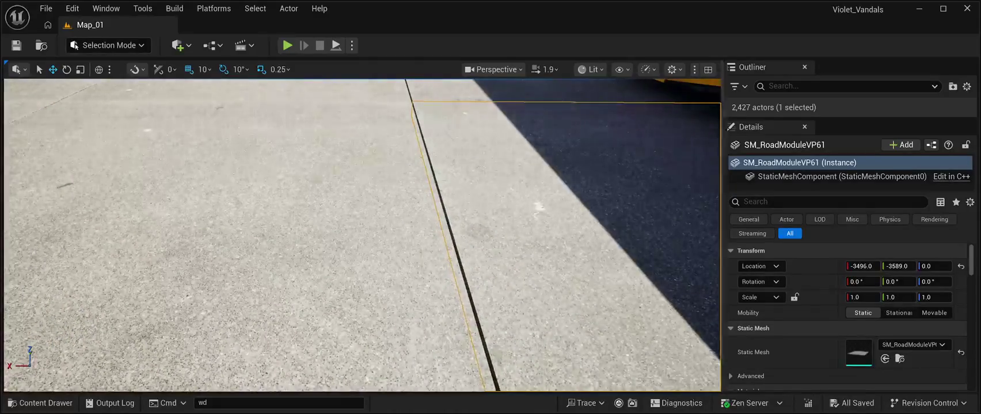
Set VP61's Location X to -3495 after trying -3498 and -3496.
text(-3498)
key(Return)
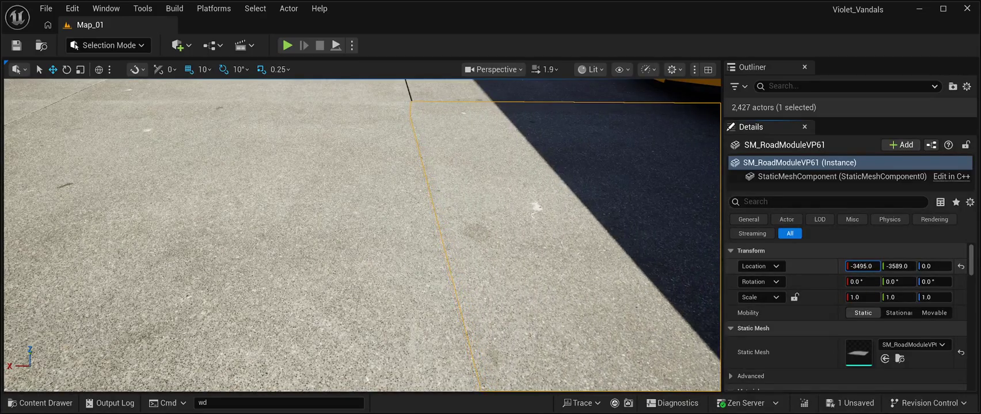
text(-3495)
key(Return)
text(-3496)
key(Return)
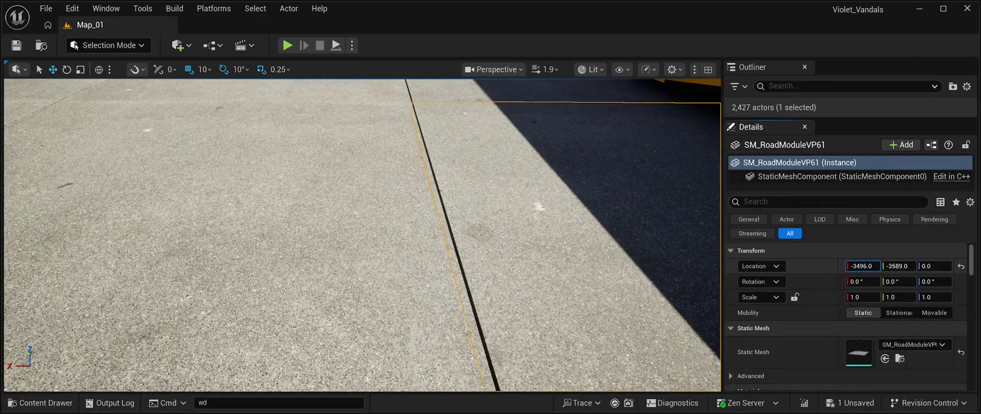
text(-3495)
key(Return)
Set adjoining road module VP60's Location X to -3495, checking neighbour VP59 along the way.
drag(530, 173, 529, 96)
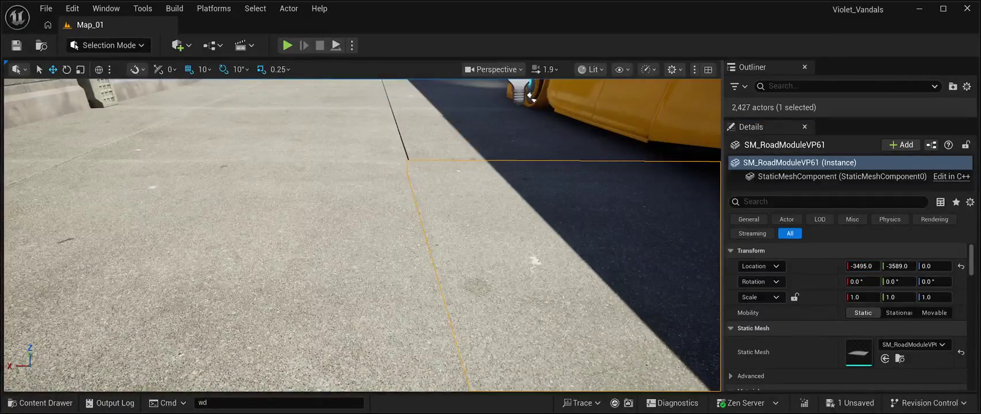
click(529, 95)
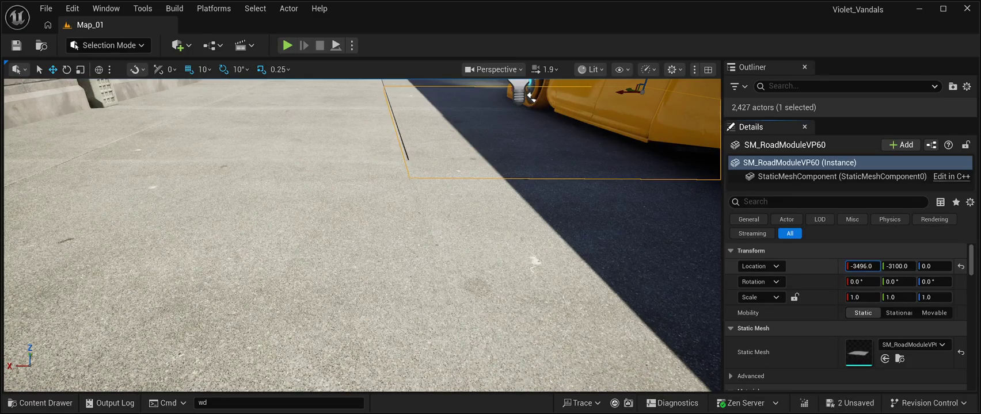
text(-3494)
key(Return)
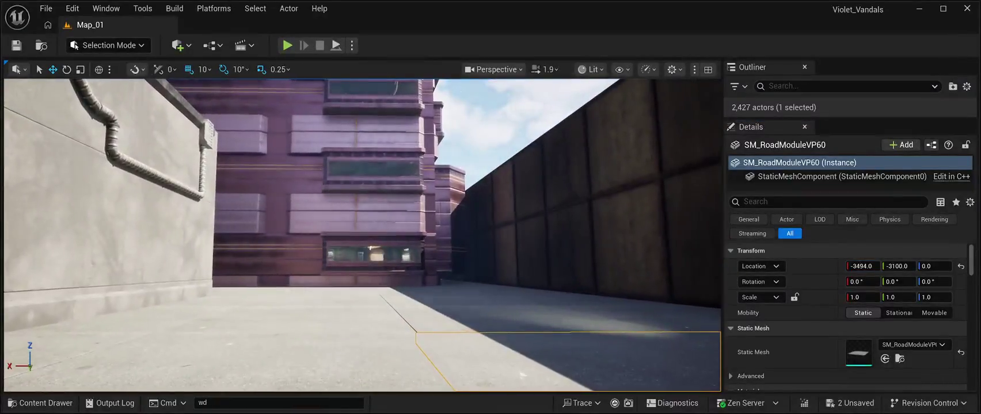
click(586, 340)
click(861, 265)
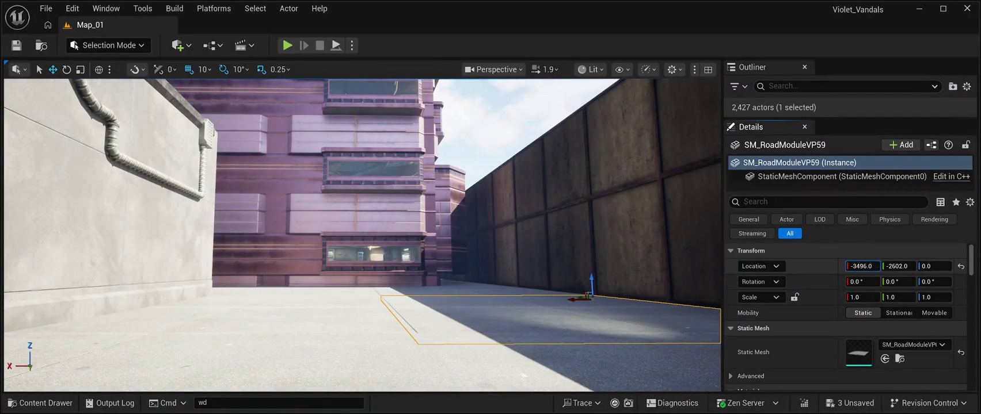
drag(566, 251, 566, 251)
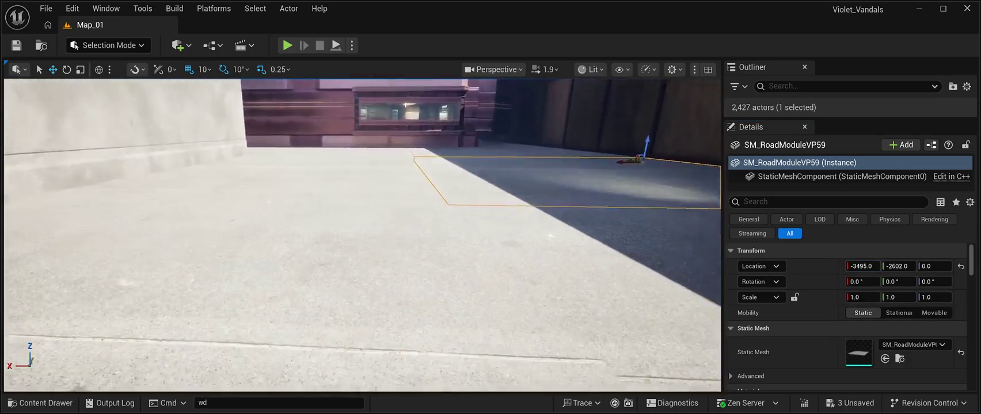
click(565, 251)
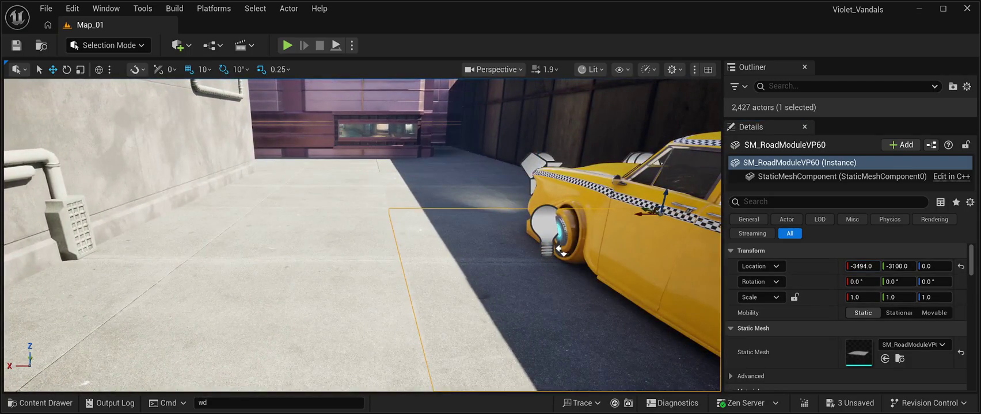
click(861, 266)
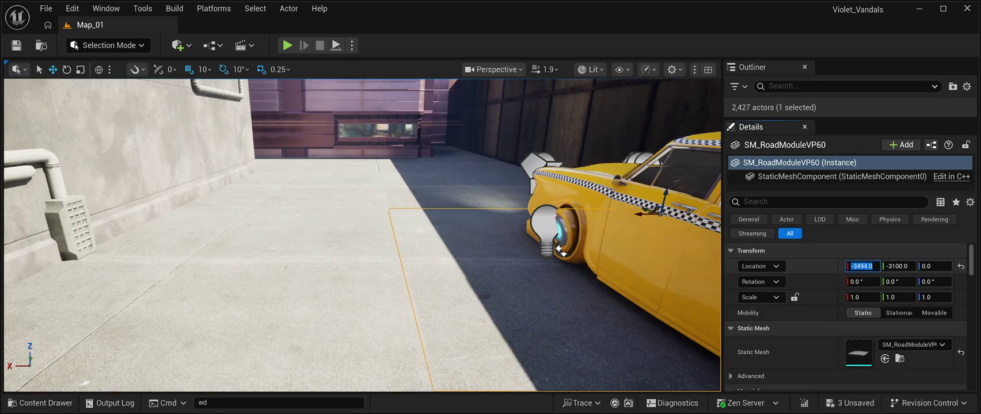
text(-3495)
key(Return)
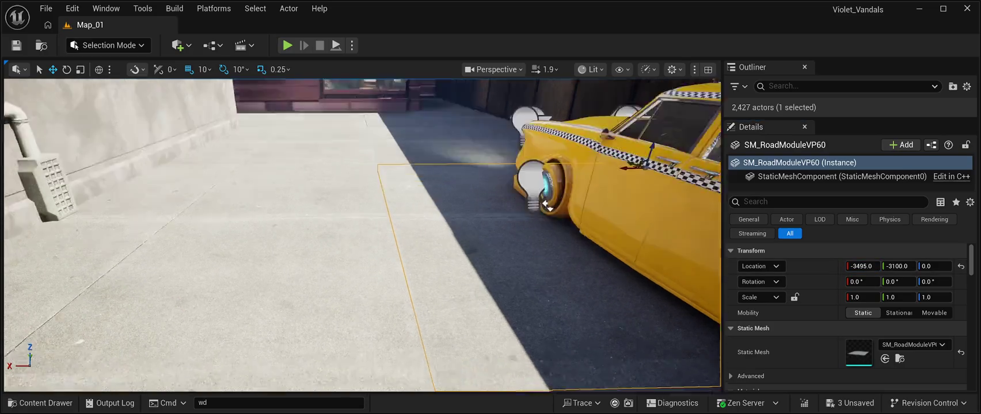
Inspect the sidewalk seam and select road module VP58 for editing its Location X.
key(w)
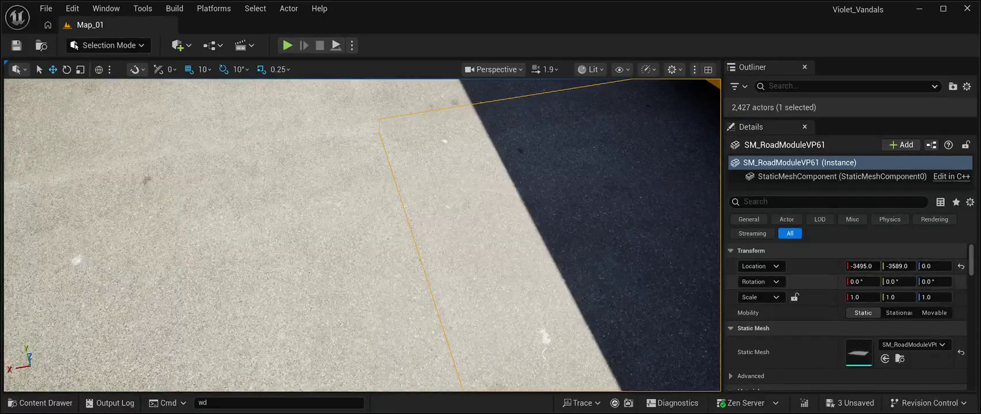
key(s)
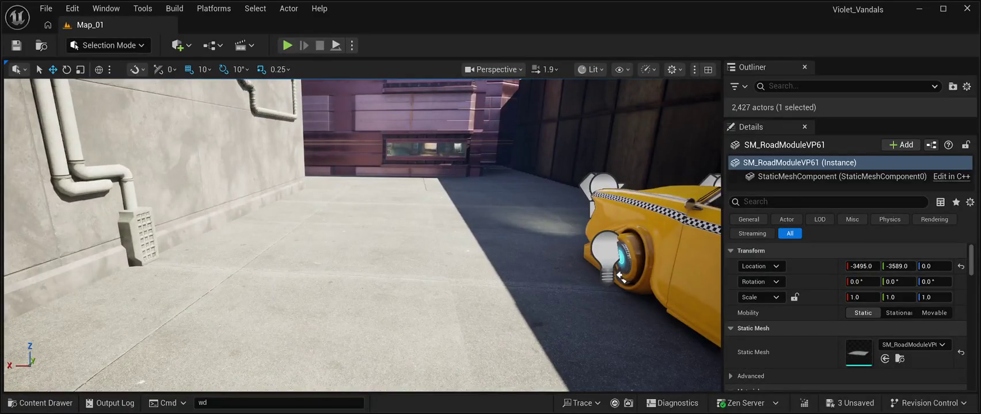
click(501, 185)
click(861, 266)
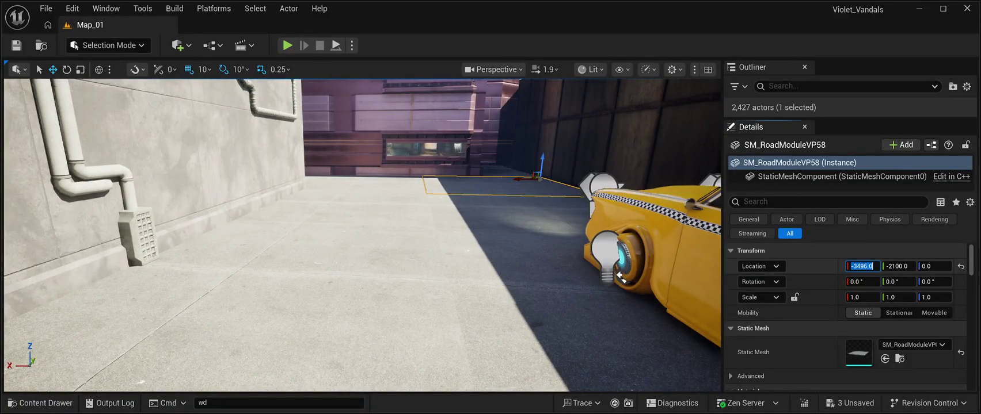
Set road module VP58's Location X to -3495 and save the level.
text(-349)
key(Return)
key(ctrl+s)
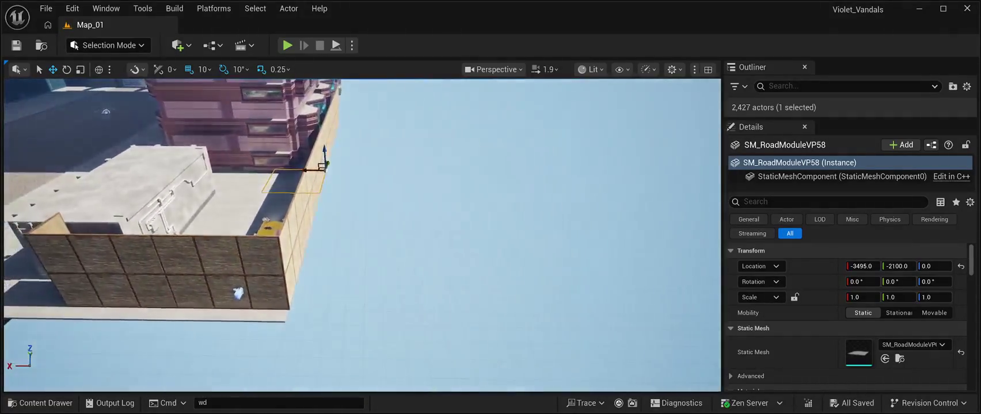
key(ctrl+space)
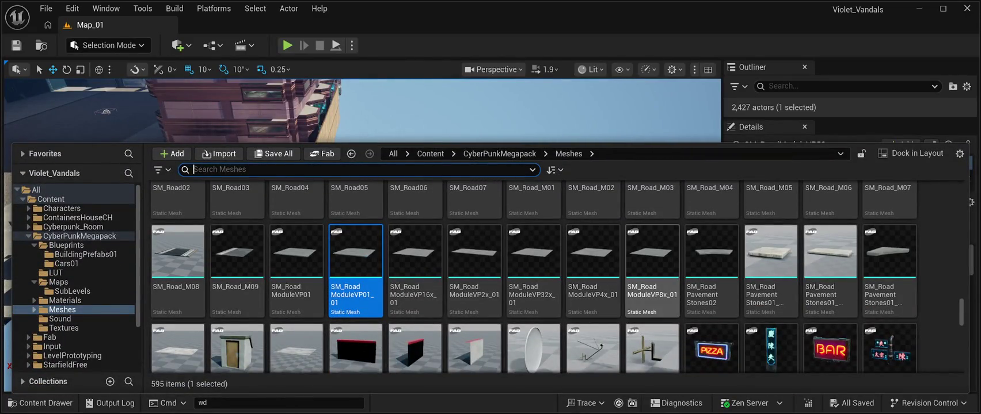
mouse_move(532, 253)
mouse_down()
mouse_move(345, 143)
mouse_move(293, 182)
mouse_move(635, 160)
mouse_up()
key(f)
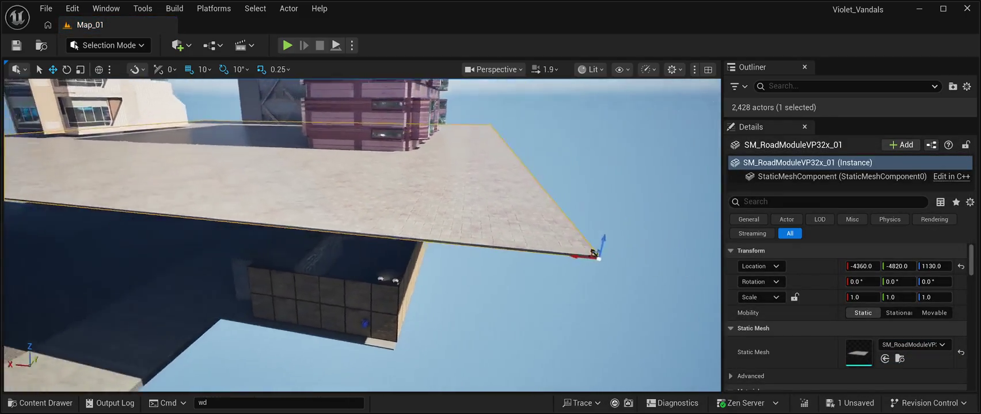
drag(667, 251, 718, 259)
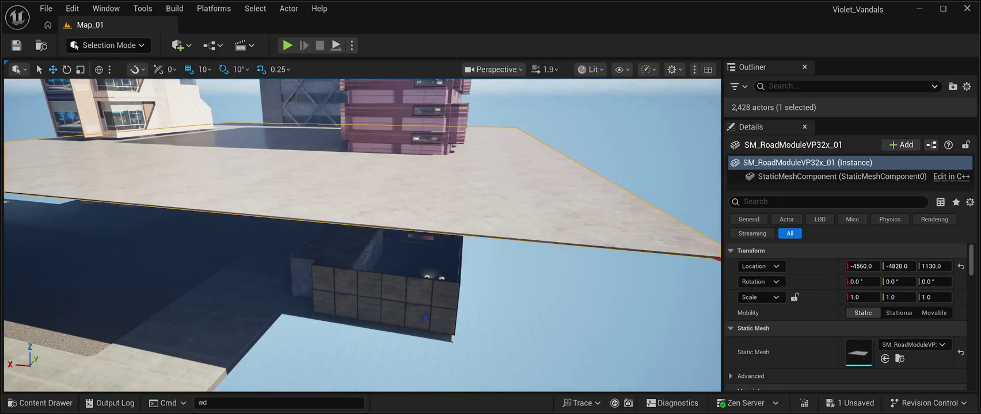
drag(362, 236, 294, 213)
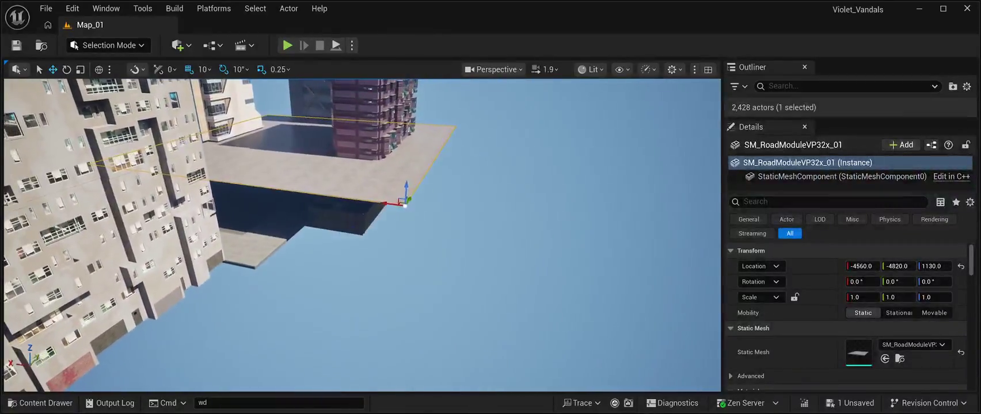
drag(397, 202, 714, 248)
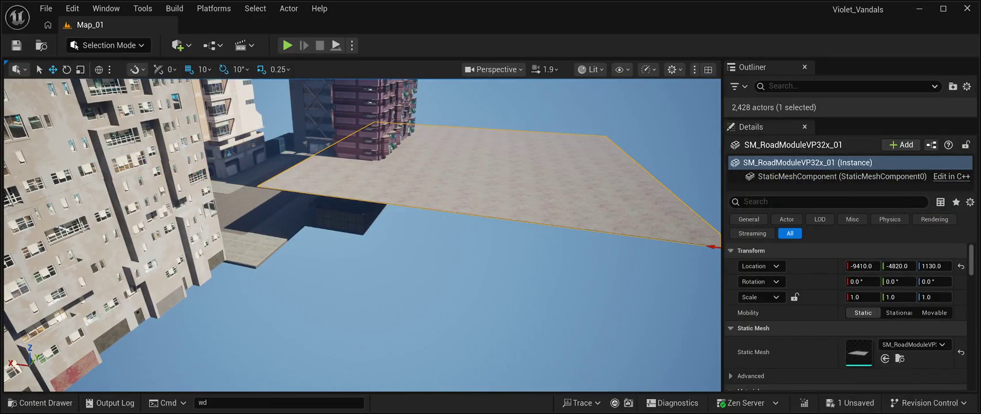
drag(460, 288, 513, 288)
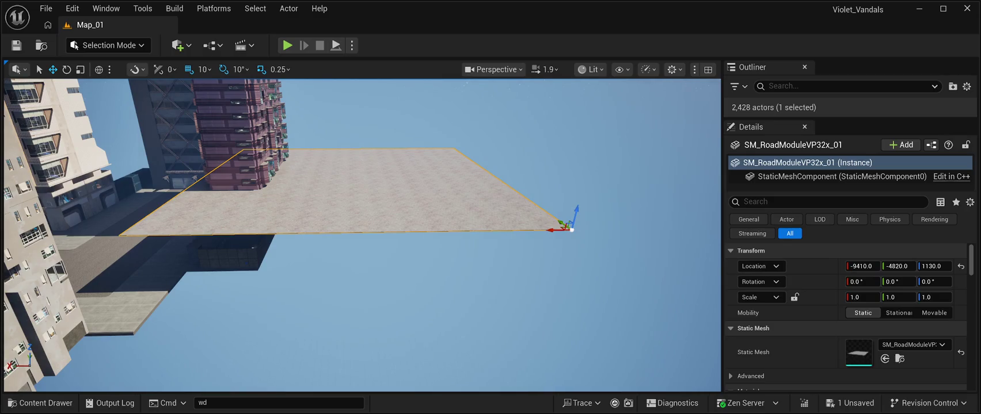
key(Delete)
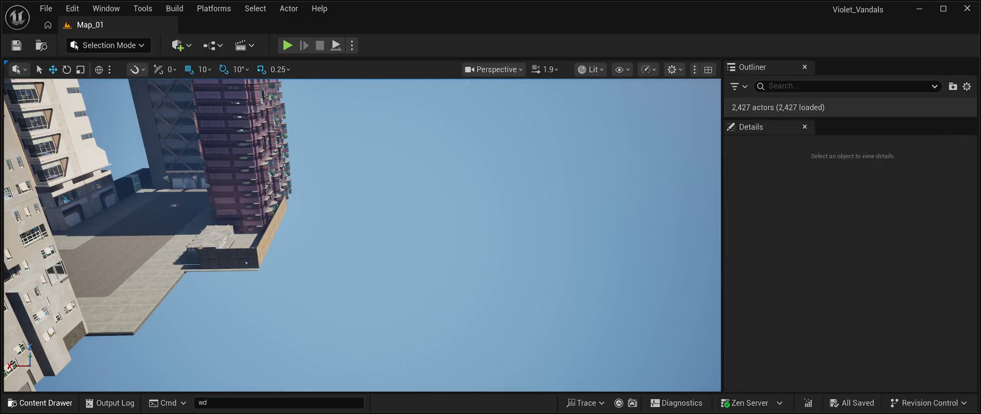
click(40, 403)
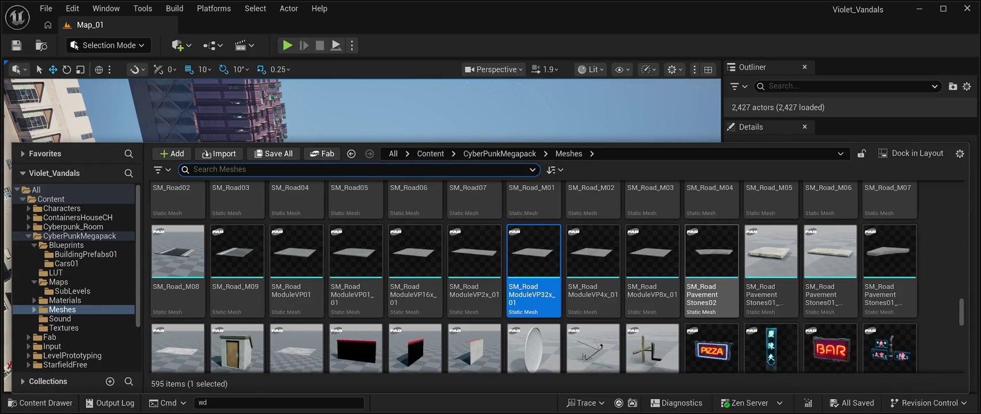
click(474, 270)
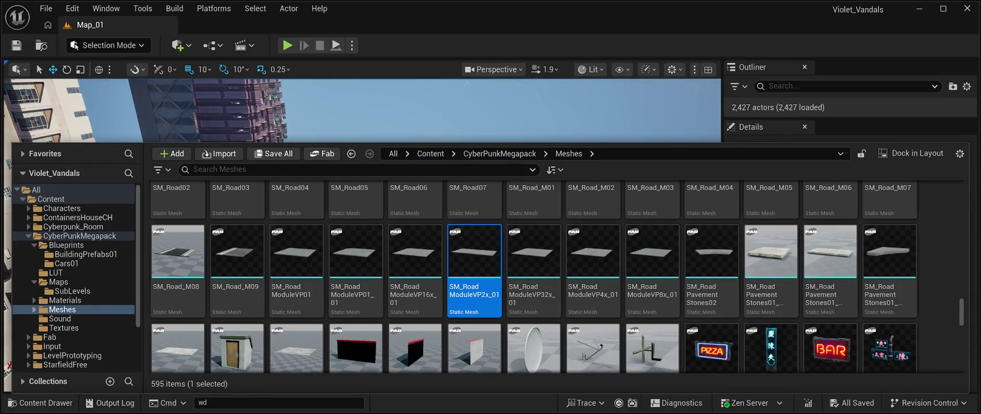
mouse_move(475, 253)
mouse_down()
mouse_move(565, 215)
mouse_move(544, 228)
mouse_up()
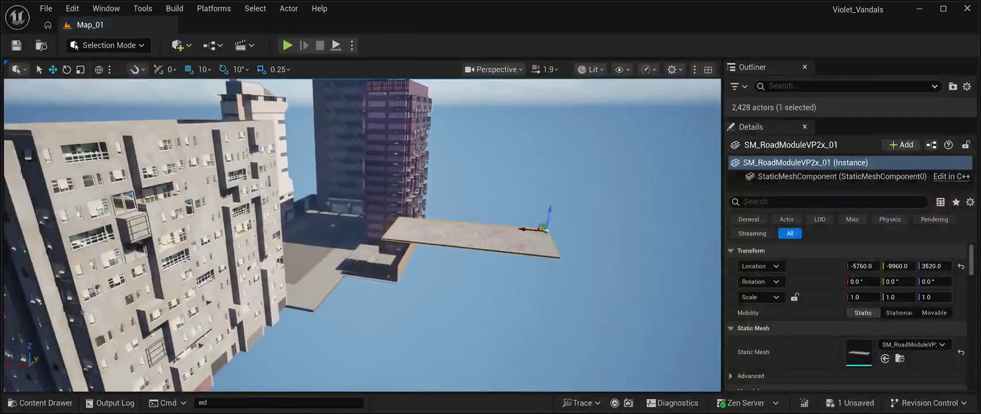
key(w)
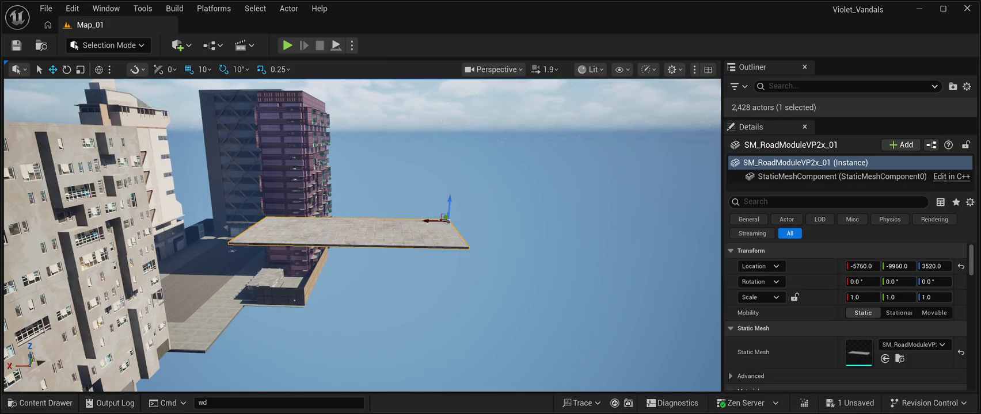
key(Delete)
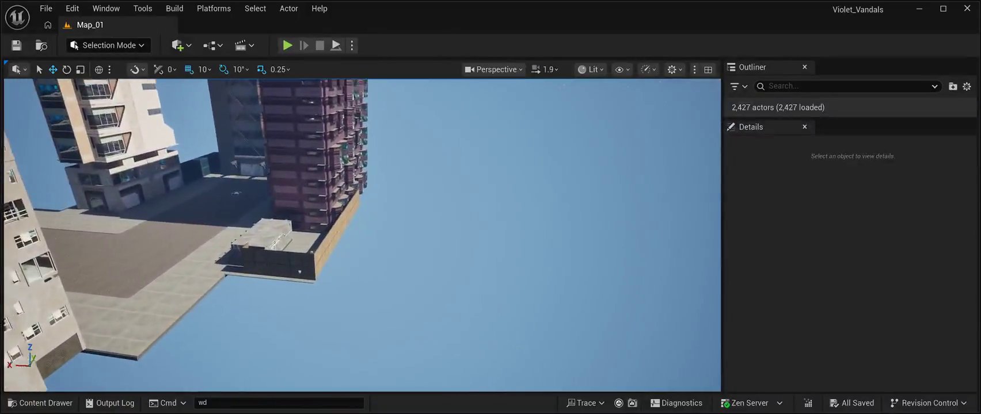
Circle the wall enclosure and try nudging the corner wood wall panel, then undo it.
key(w)
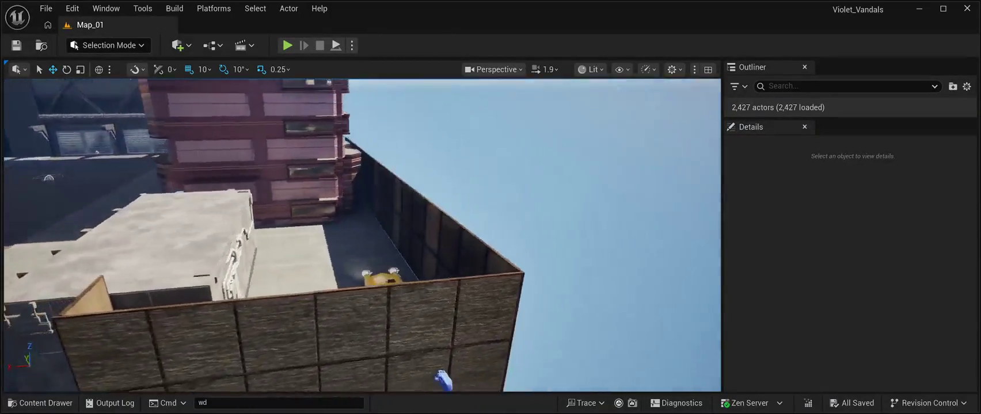
key(w)
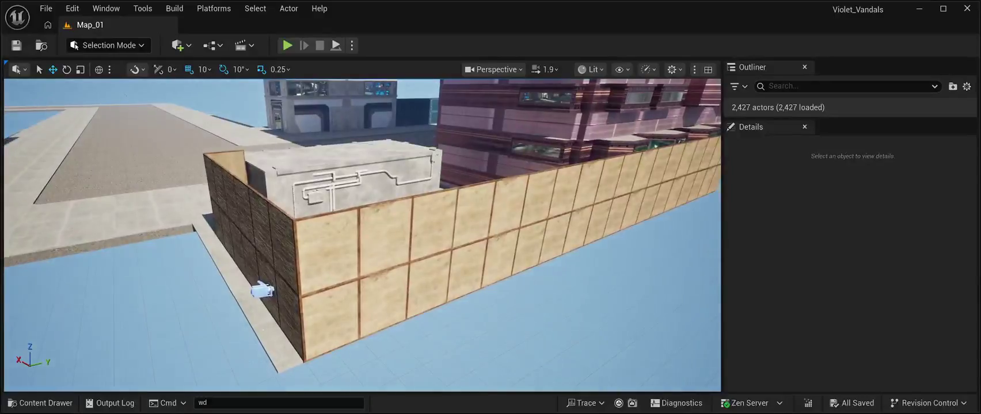
key(w)
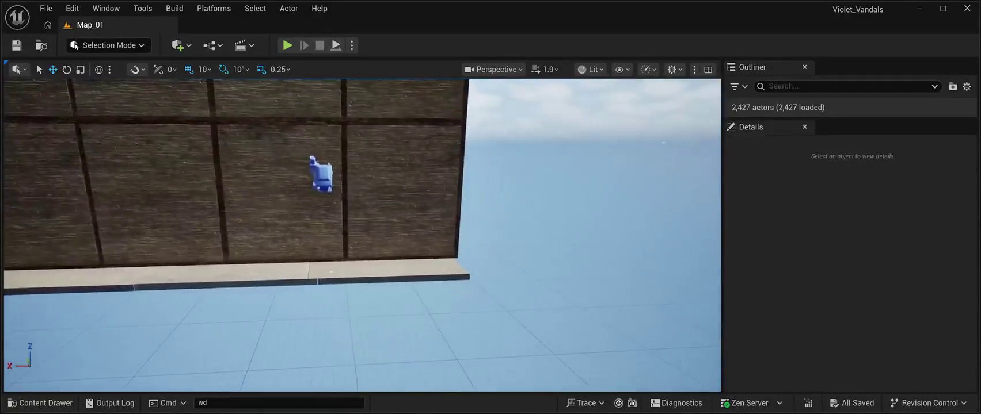
key(s)
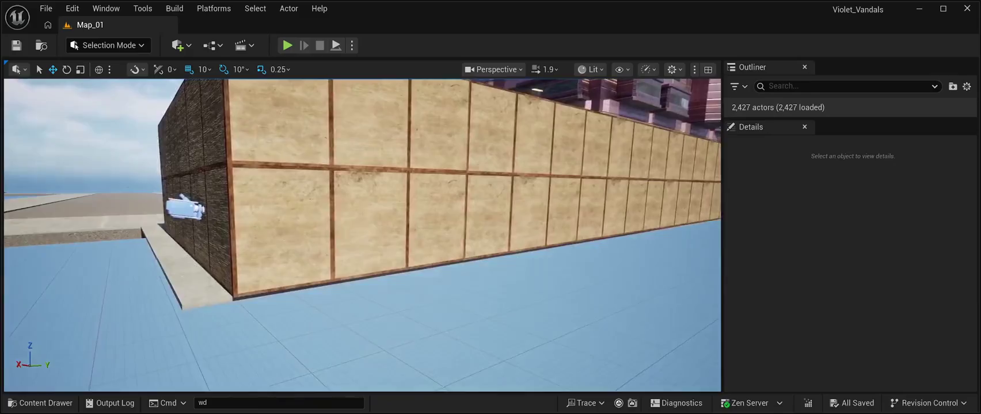
click(506, 228)
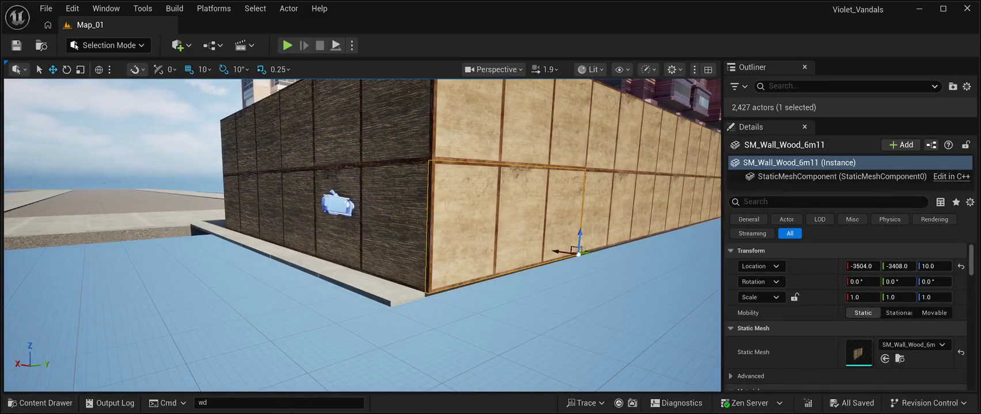
click(567, 251)
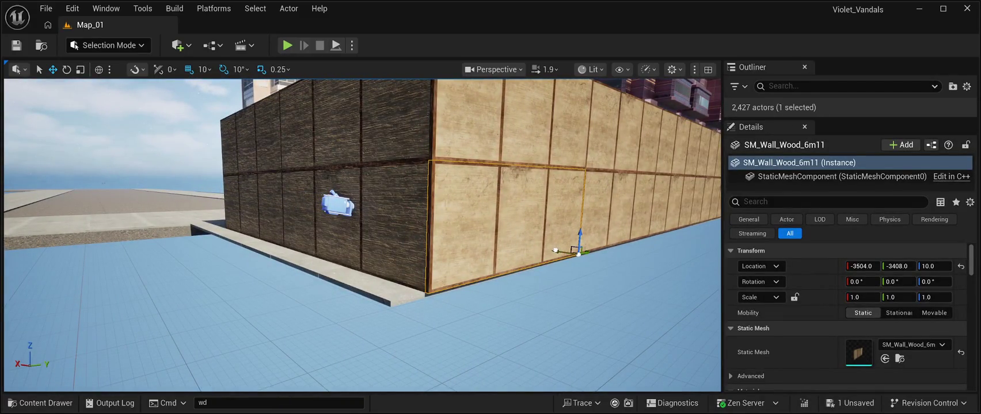
mouse_move(563, 251)
mouse_down()
mouse_move(525, 202)
mouse_move(495, 193)
mouse_up()
key(ctrl+z)
Multi-select the twelve wood wall panels and move them from X -3504 to -3494.
click(334, 204)
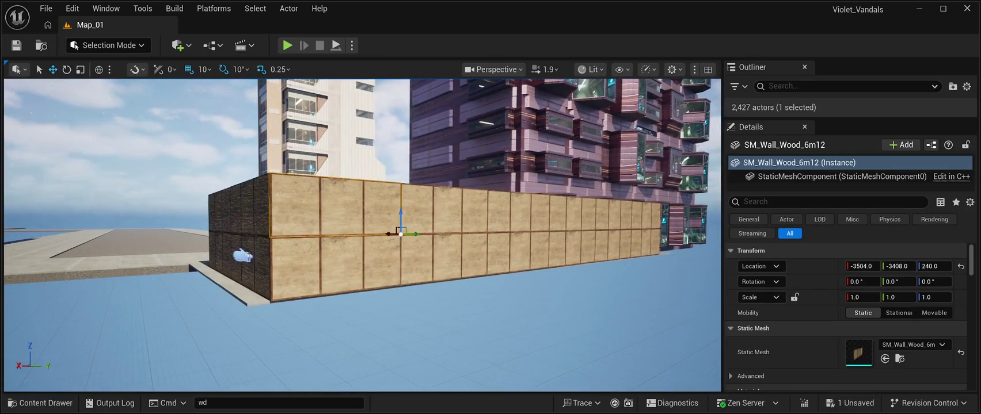
ctrl+click(345, 265)
ctrl+click(444, 213)
ctrl+click(460, 259)
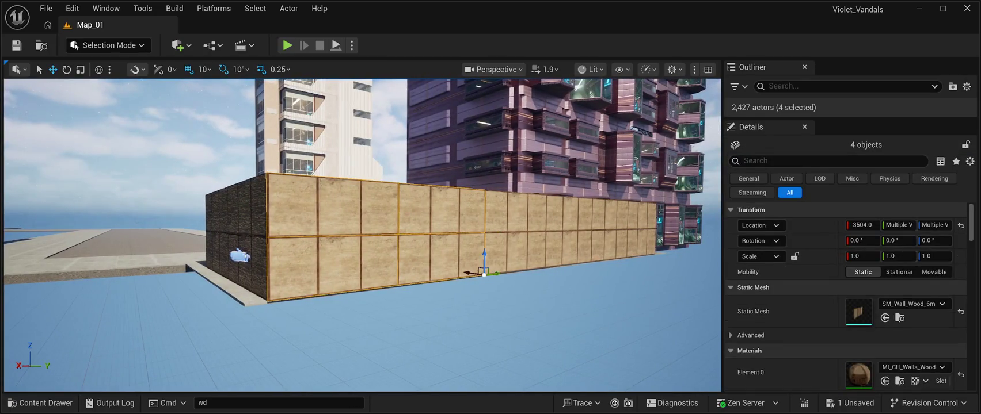
ctrl+click(546, 222)
ctrl+click(520, 259)
ctrl+click(570, 219)
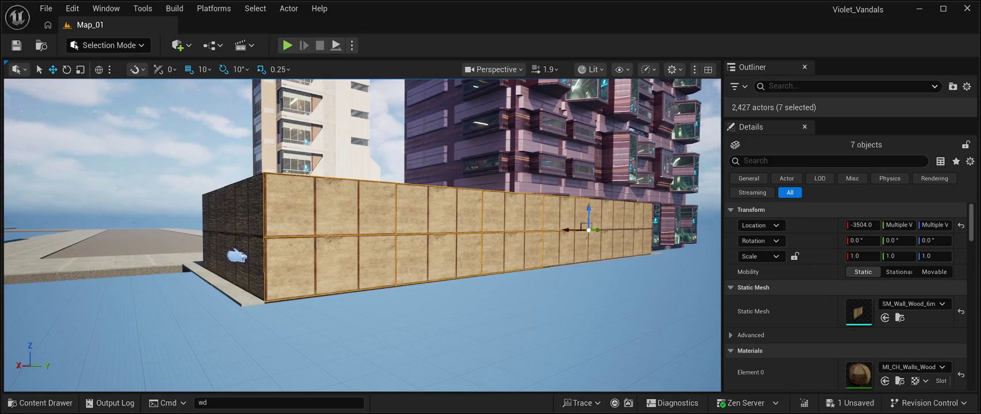
ctrl+click(588, 253)
ctrl+click(613, 219)
ctrl+click(620, 247)
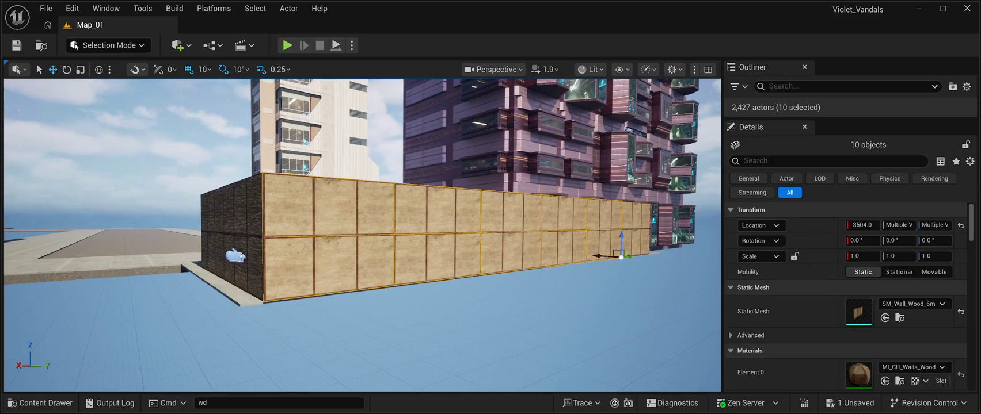
ctrl+click(639, 215)
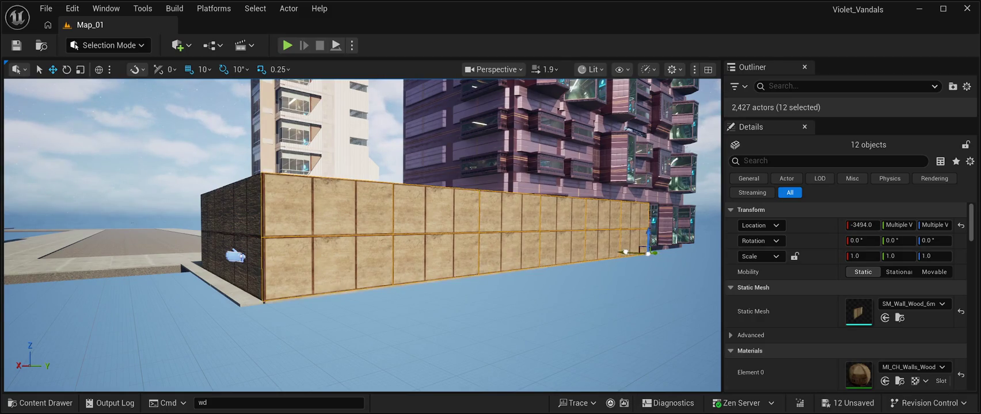
mouse_move(363, 230)
mouse_down()
mouse_move(305, 230)
mouse_move(318, 361)
mouse_up()
click(318, 362)
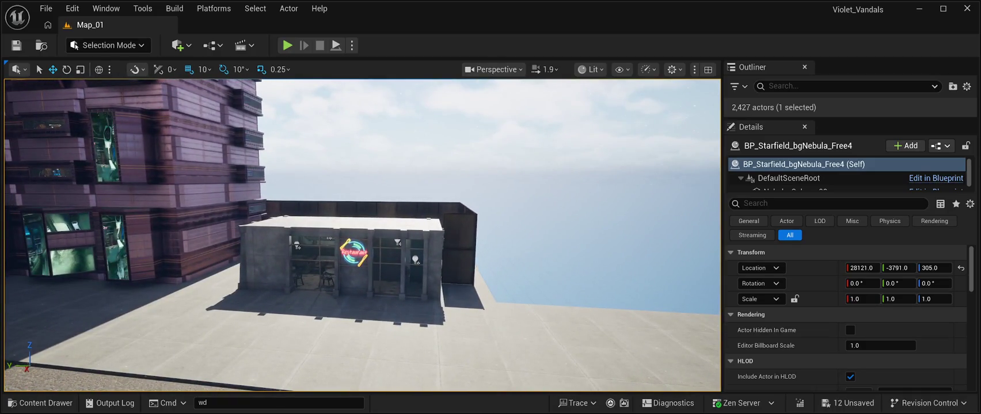
Drag restaurant CP_RastaurantPF01 along Y until it sits at -3201 against the wood wall.
click(340, 259)
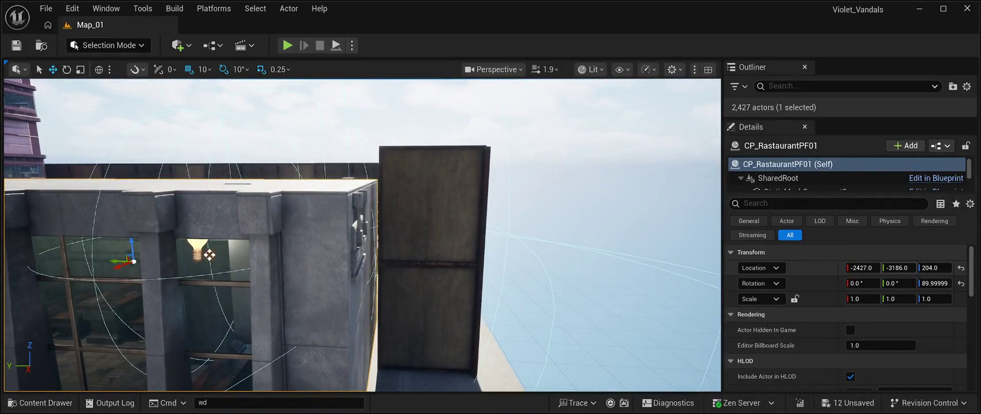
drag(208, 254, 215, 255)
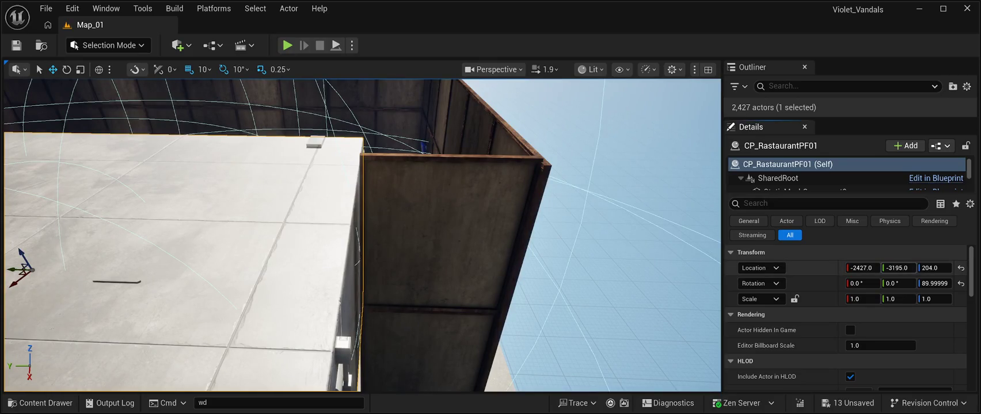
drag(898, 268, 895, 268)
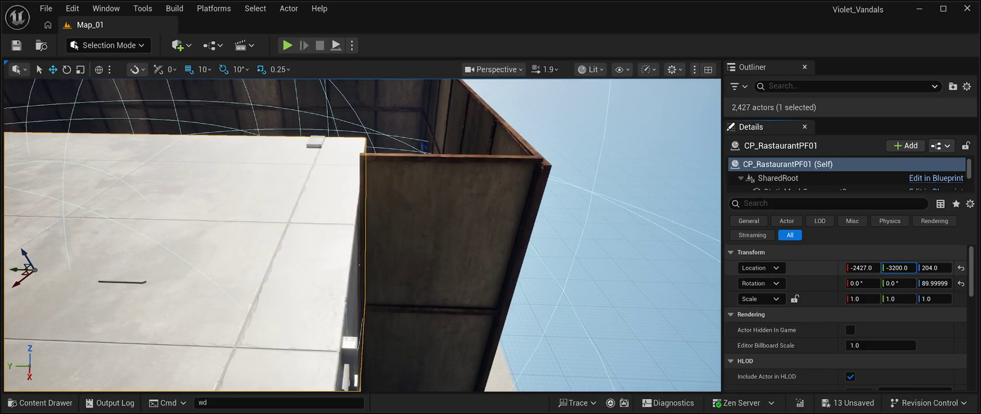
drag(215, 255, 214, 255)
click(395, 287)
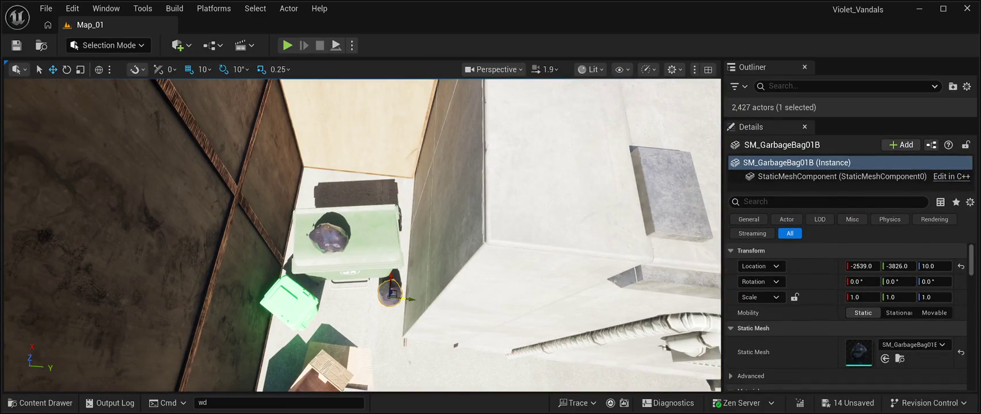
Fly across the rooftop to review the garbage bags and pipe wall, saving all changes.
drag(215, 255, 215, 255)
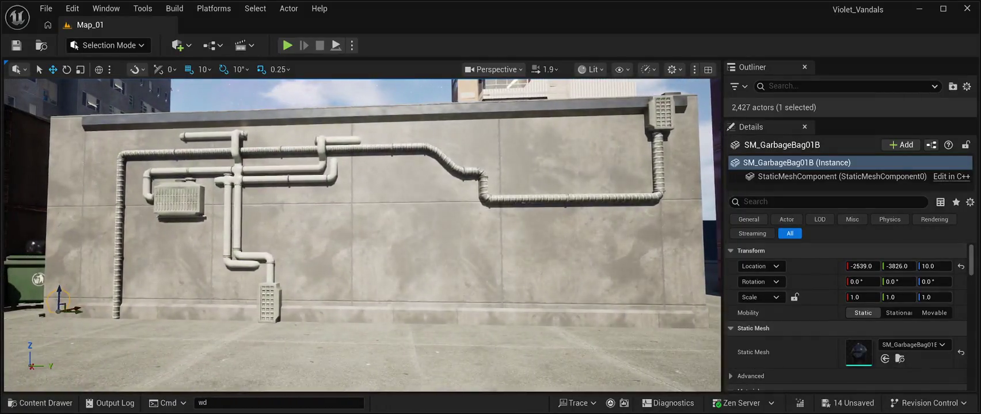
drag(215, 255, 215, 255)
key(ctrl+s)
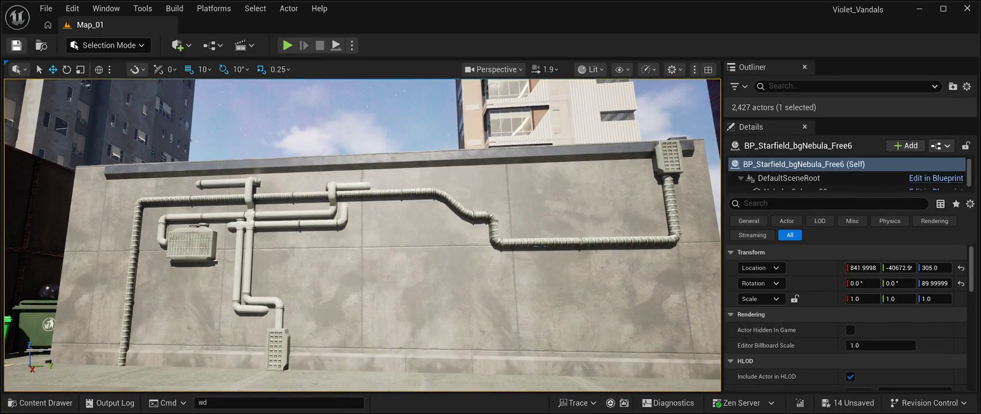
drag(215, 255, 214, 255)
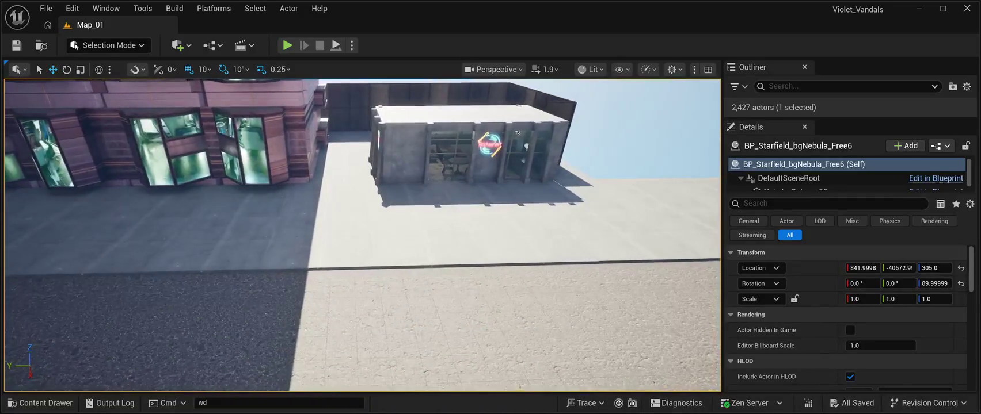
click(316, 242)
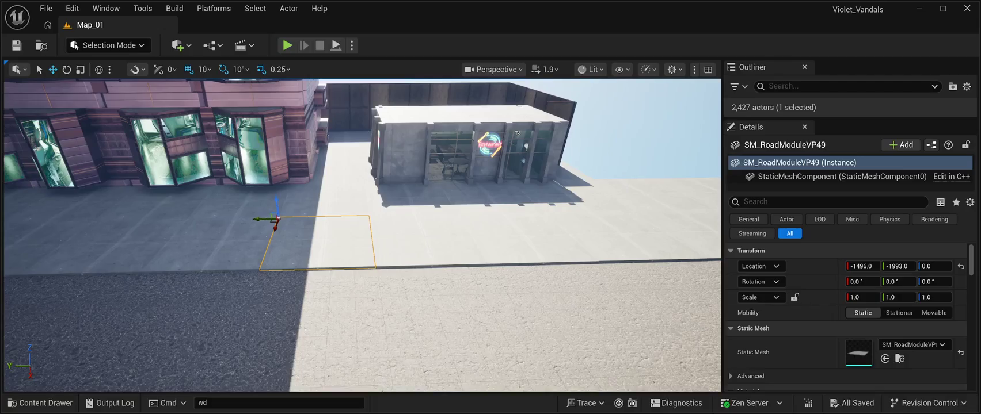
click(429, 241)
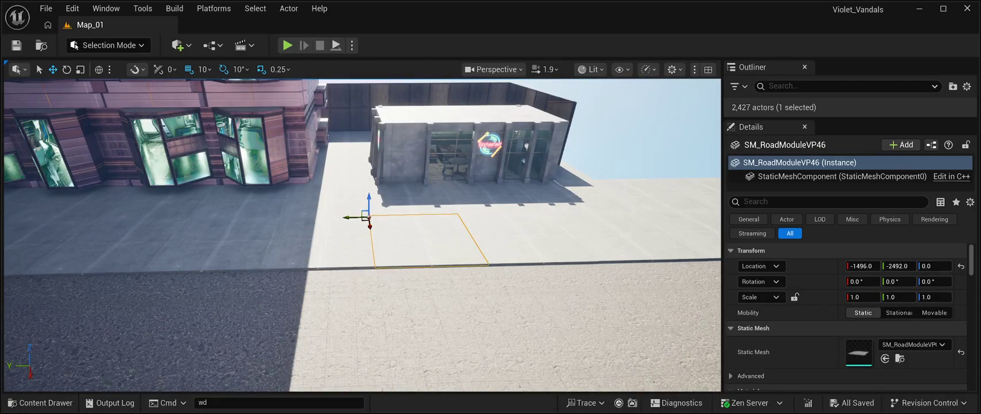
click(316, 243)
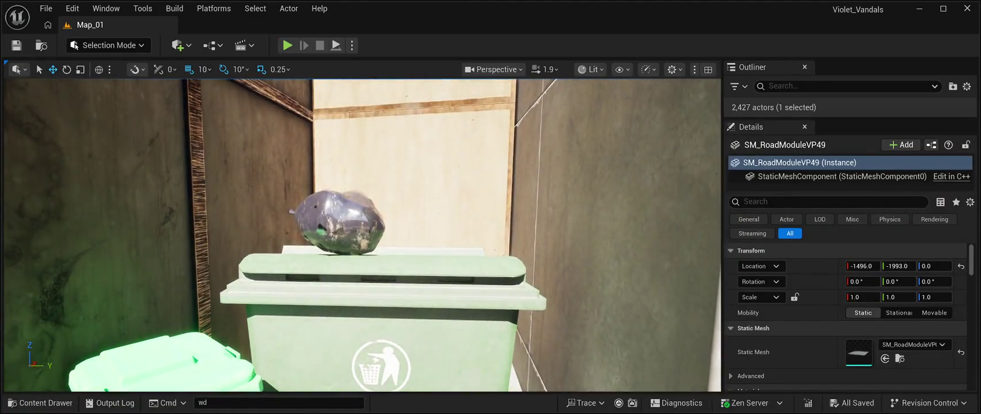
Rotate garbage bag SM_GarbageBag01A on the bin lid to -10° and save Map_01.
click(339, 221)
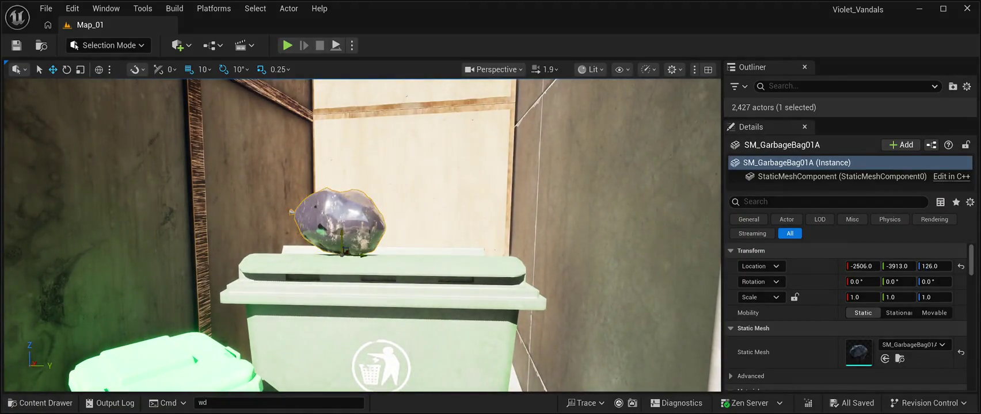
key(e)
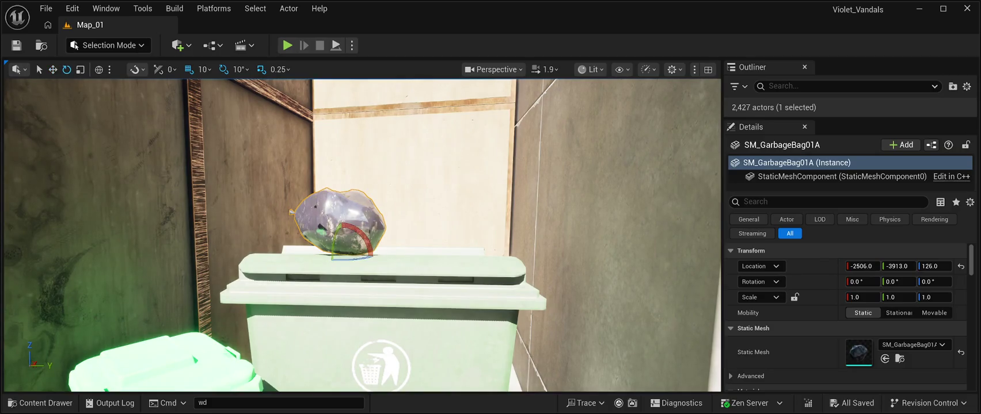
drag(368, 239, 358, 251)
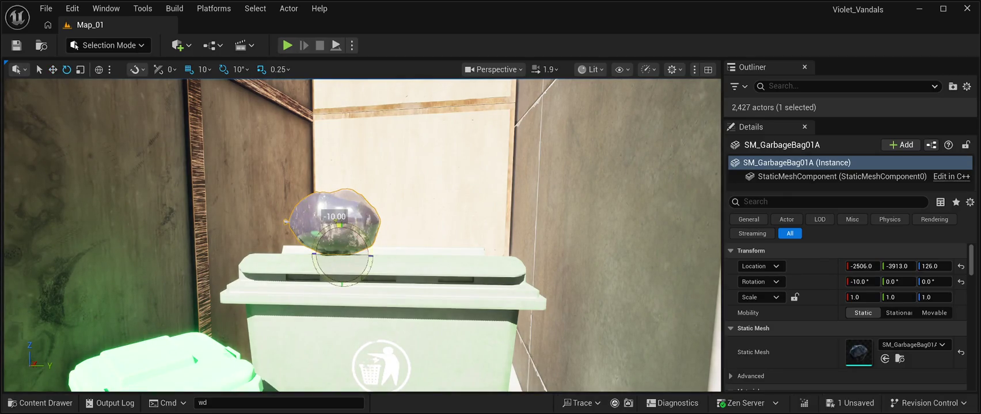
key(ctrl+s)
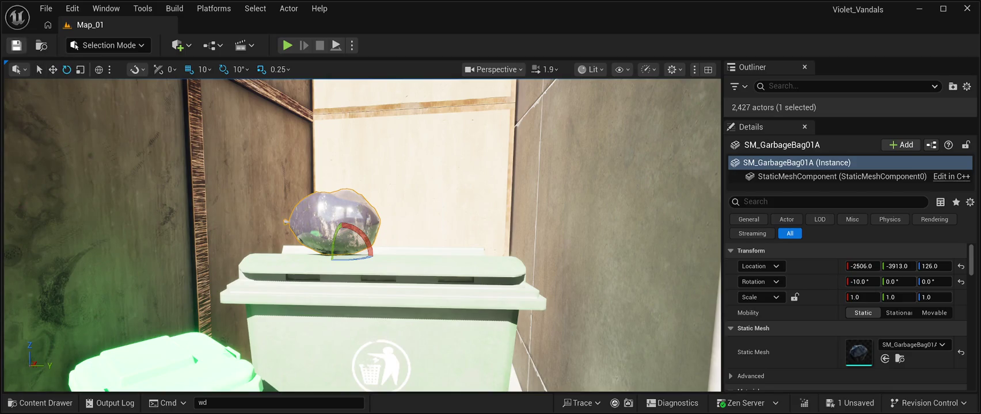
key(Left)
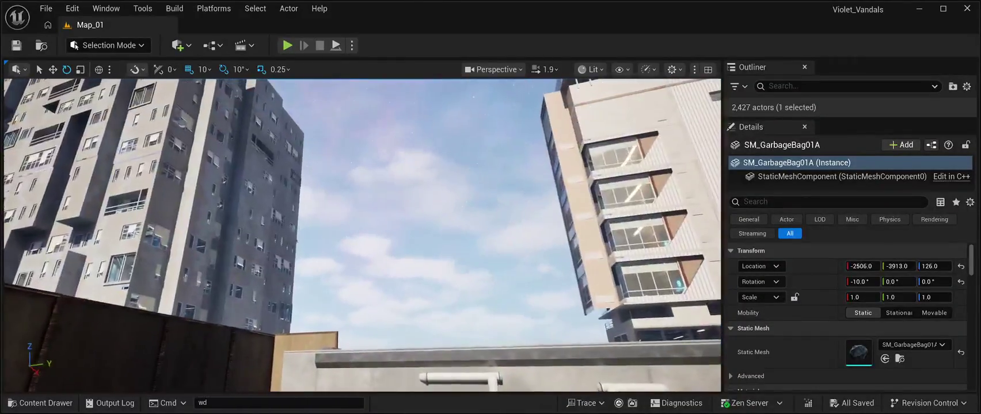
click(403, 173)
key(f)
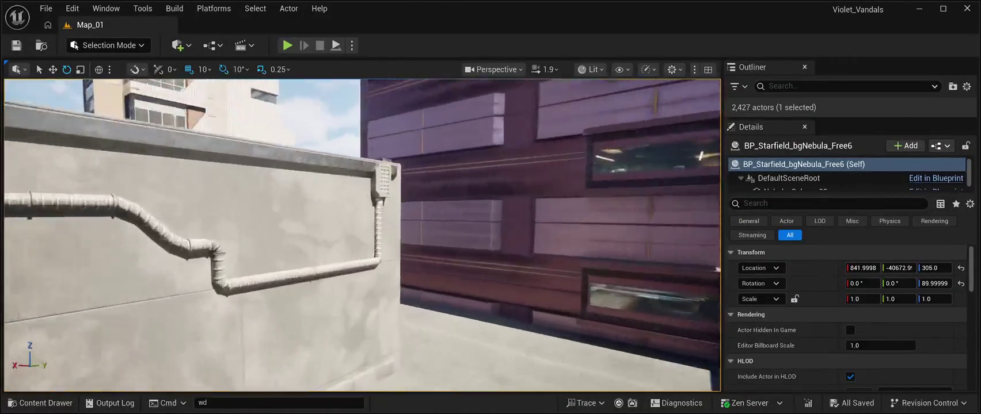
key(Left)
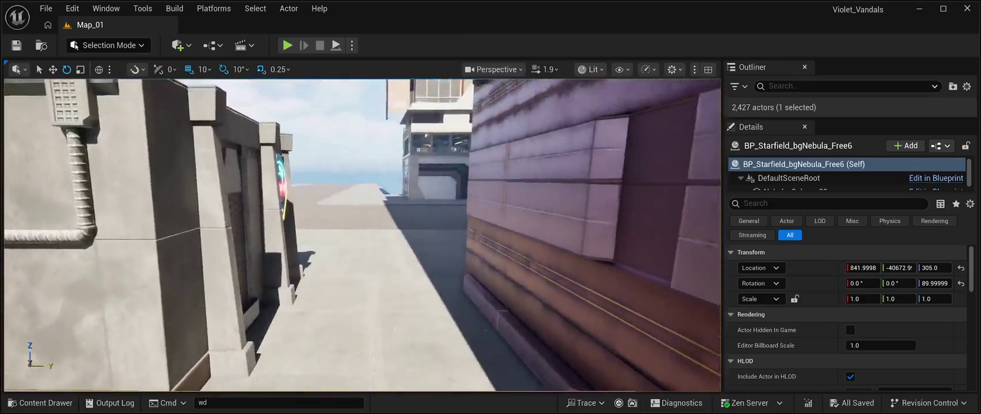
key(w)
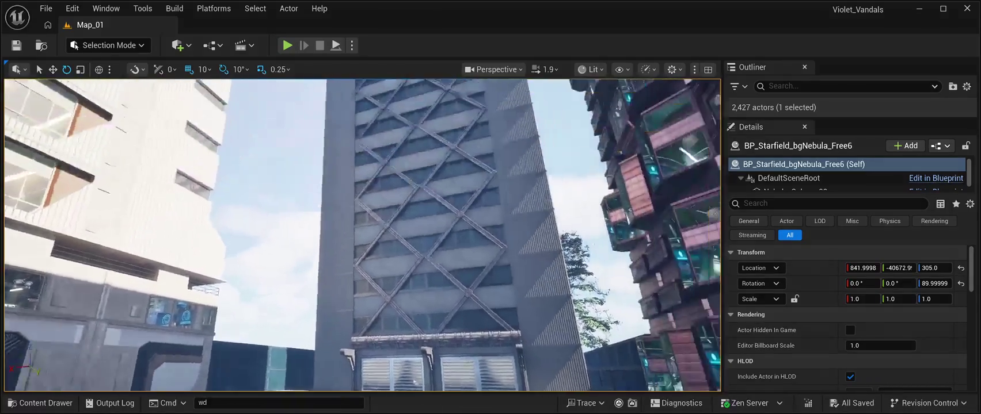
key(d)
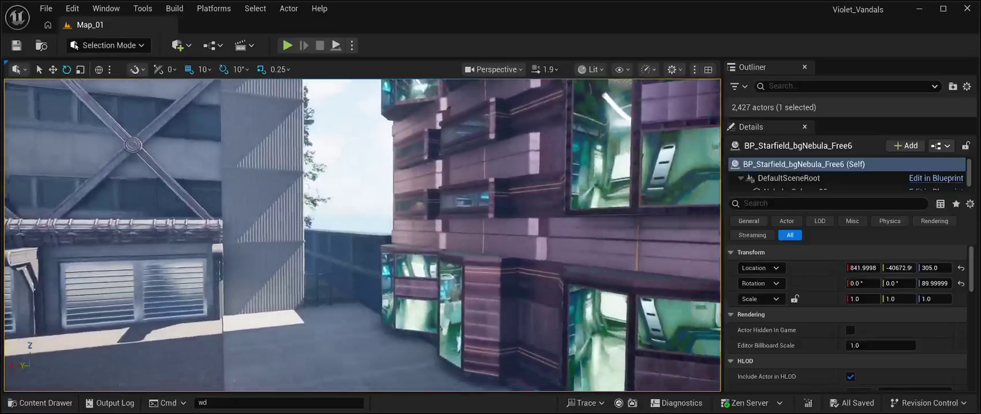
key(d)
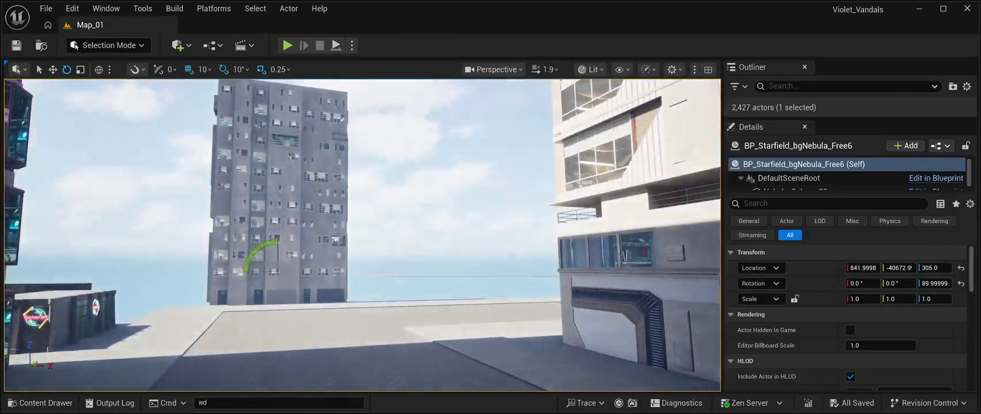
key(w)
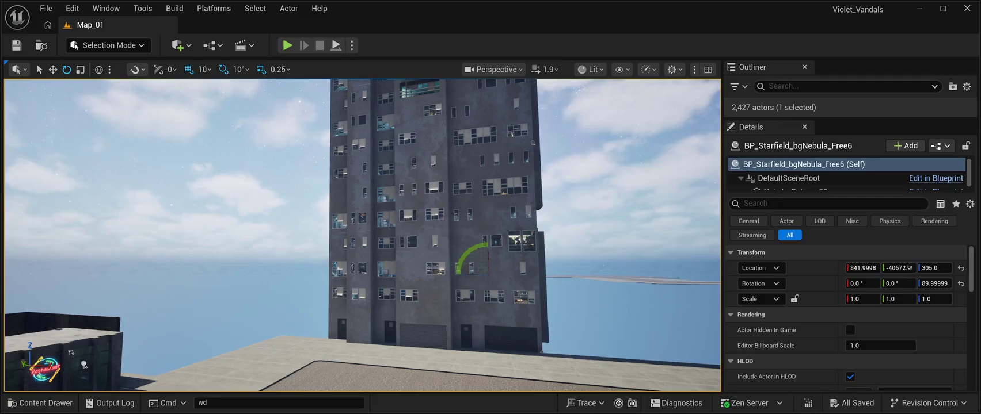